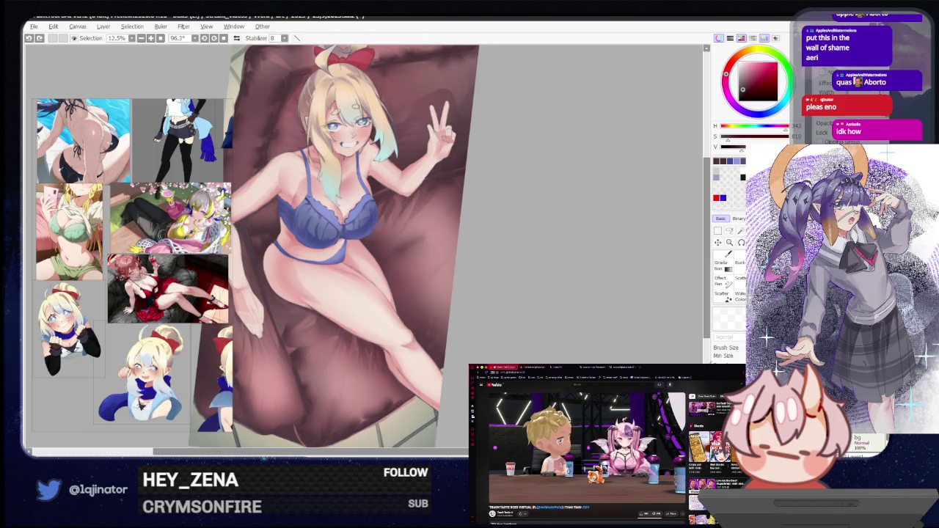
Rotate the canvas view to about 16° so the girl lies sideways, showing her legs and cushion
{"action": "key", "text": "ctrl+y"}
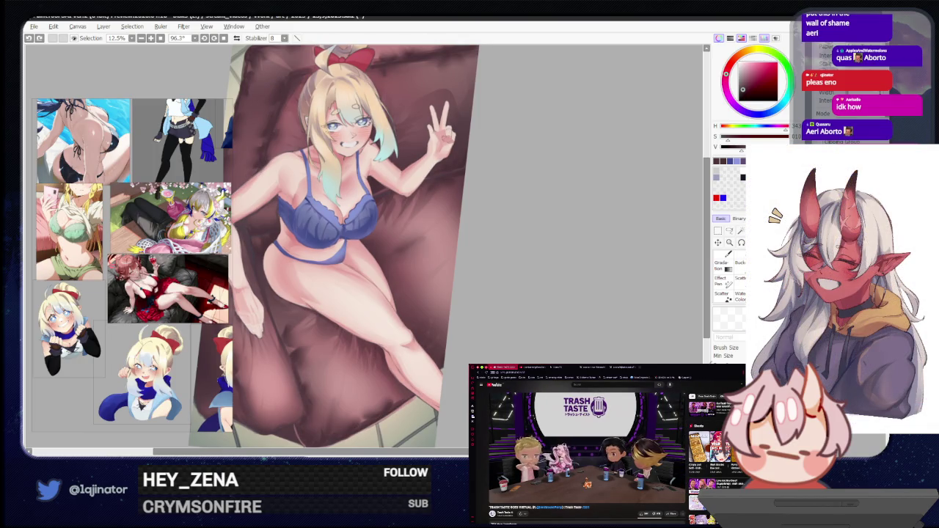
{"action": "mouse_move", "coordinate": [487, 241]}
{"action": "left_mouse_down"}
{"action": "mouse_move", "coordinate": [445, 302]}
{"action": "mouse_move", "coordinate": [411, 296]}
{"action": "mouse_move", "coordinate": [377, 169]}
{"action": "left_mouse_up"}
{"action": "mouse_move", "coordinate": [397, 347]}
{"action": "left_mouse_down"}
{"action": "mouse_move", "coordinate": [506, 237]}
{"action": "mouse_move", "coordinate": [495, 302]}
{"action": "left_mouse_up"}
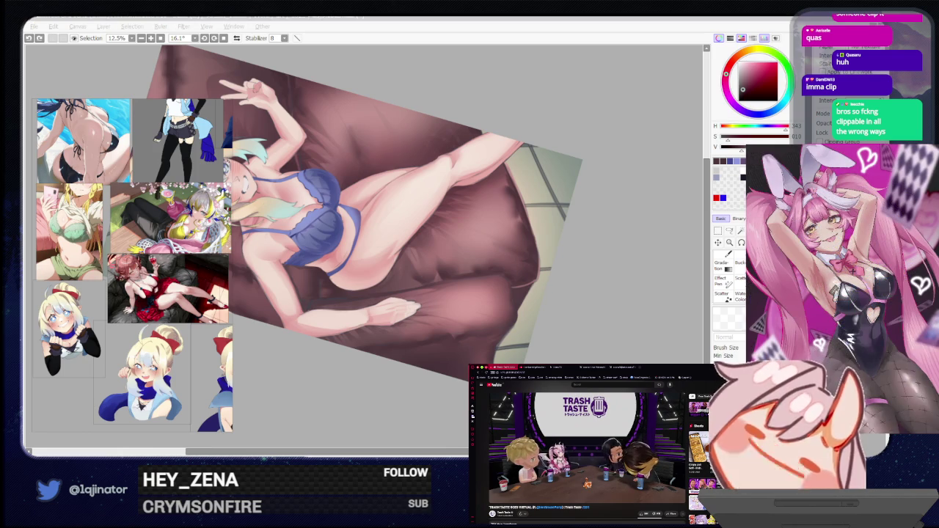
Reset the canvas rotation, pick the lasso tool, and zoom to 25% on the cushion folds
{"action": "left_click", "coordinate": [599, 271]}
{"action": "key", "text": "Home"}
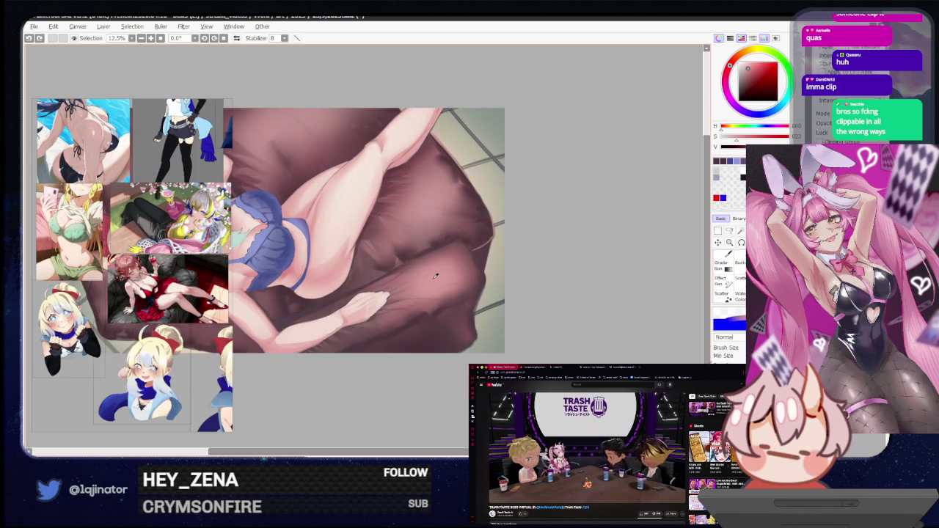
{"action": "left_click", "coordinate": [737, 232]}
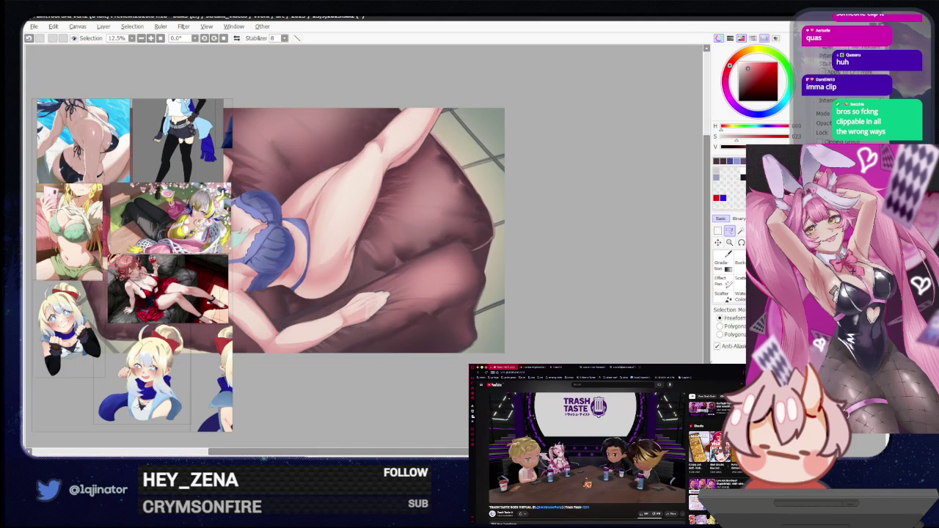
{"action": "left_click_drag", "start_coordinate": [456, 289], "coordinate": [441, 289]}
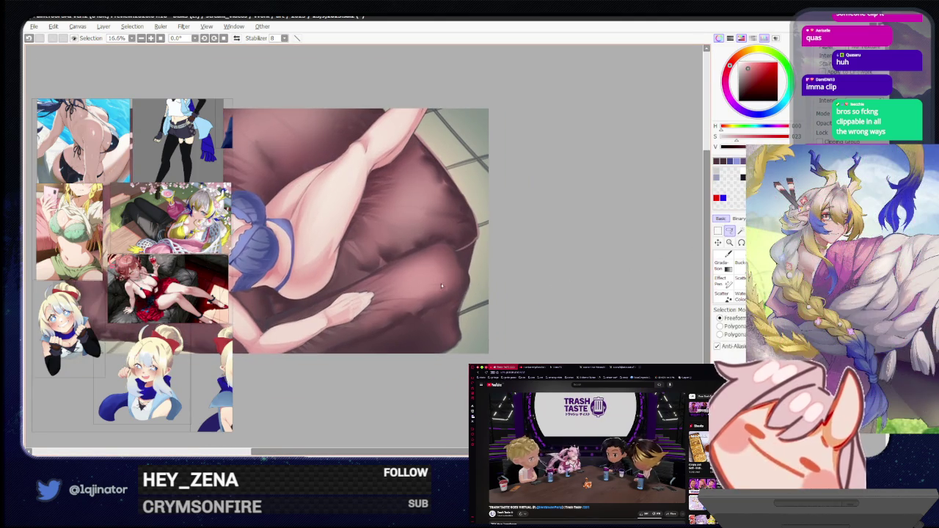
{"action": "scroll", "coordinate": [441, 289], "scroll_direction": "up", "scroll_amount": 1}
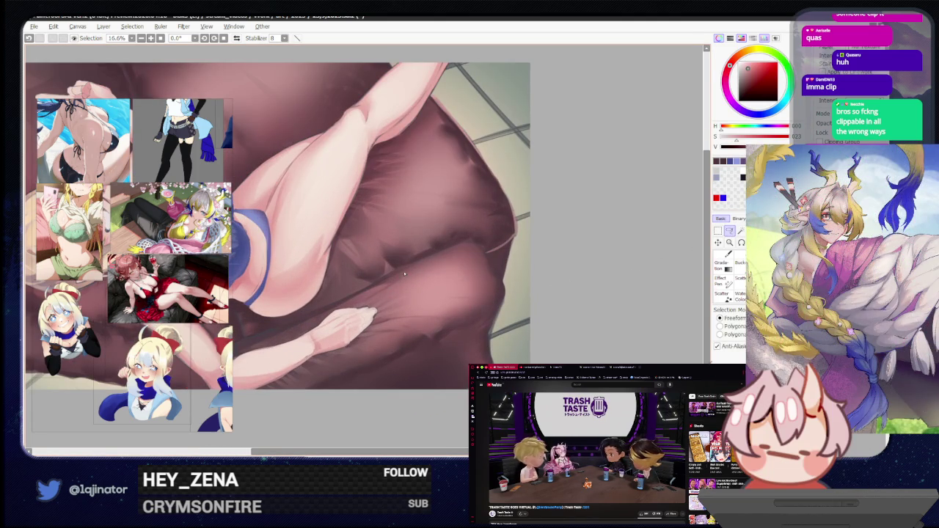
{"action": "scroll", "coordinate": [401, 193], "scroll_direction": "down", "scroll_amount": 1}
{"action": "scroll", "coordinate": [530, 290], "scroll_direction": "up", "scroll_amount": 1}
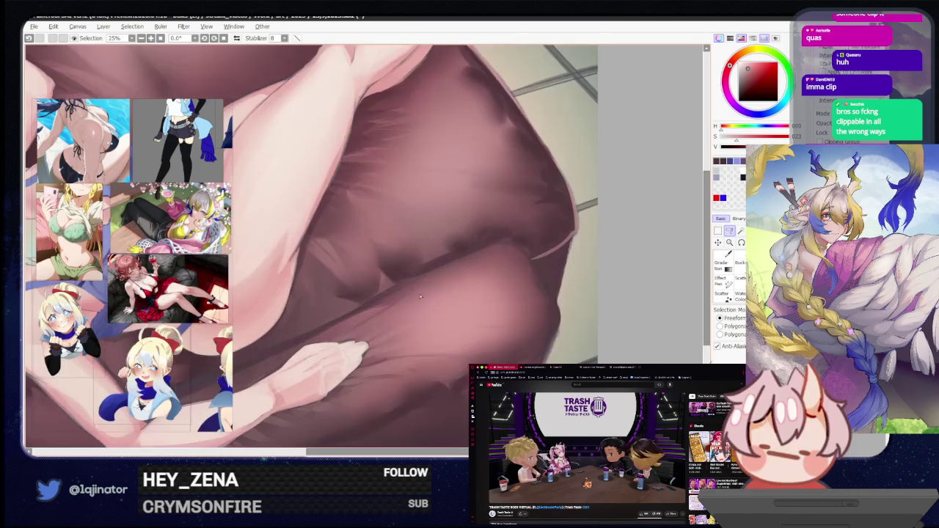
{"action": "scroll", "coordinate": [431, 279], "scroll_direction": "up", "scroll_amount": 1}
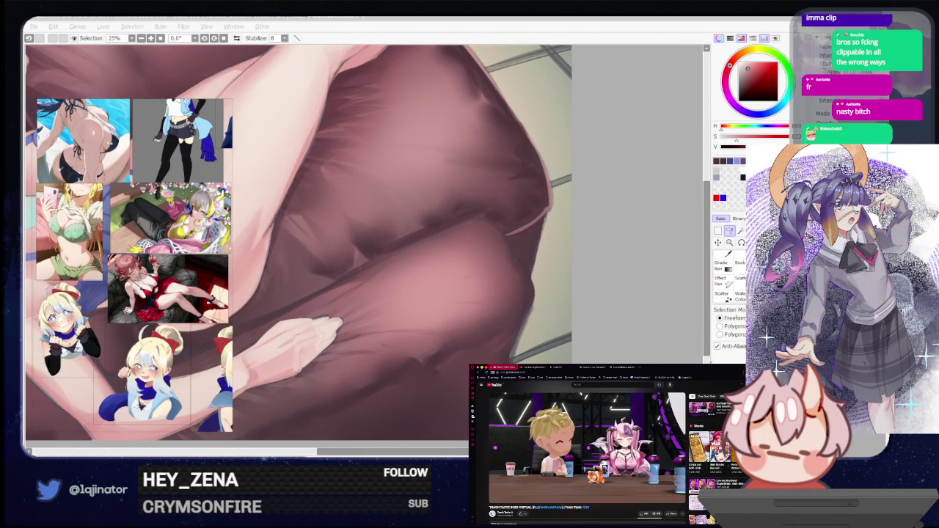
{"action": "left_click", "coordinate": [603, 294]}
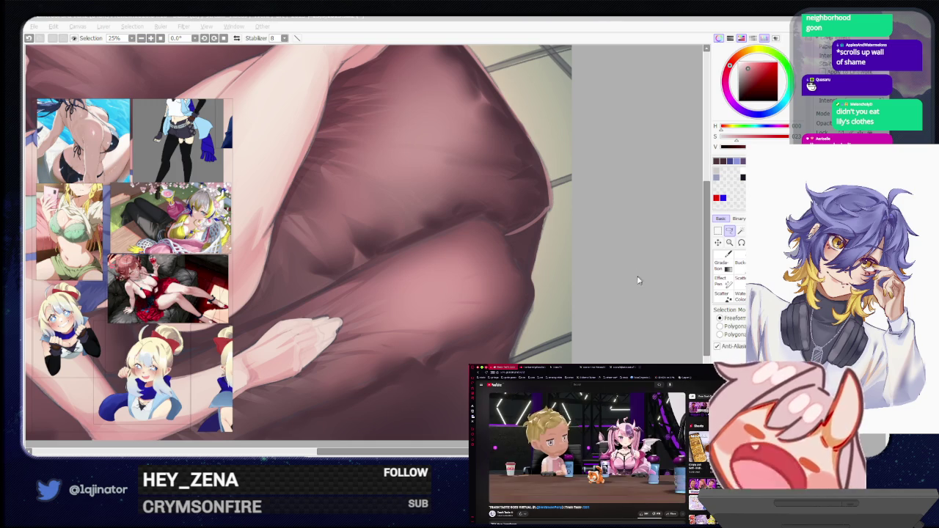
{"action": "left_click", "coordinate": [737, 240]}
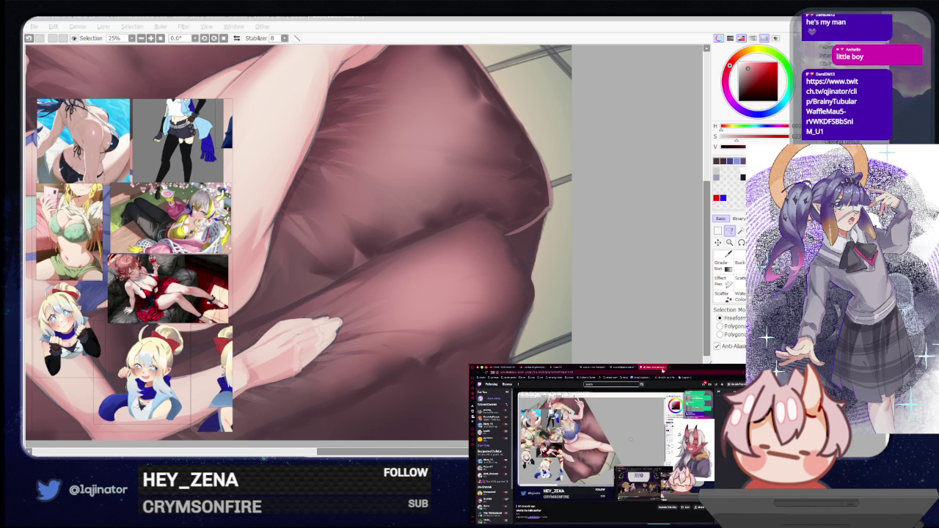
{"action": "key", "text": "ctrl+w"}
{"action": "left_click", "coordinate": [507, 366]}
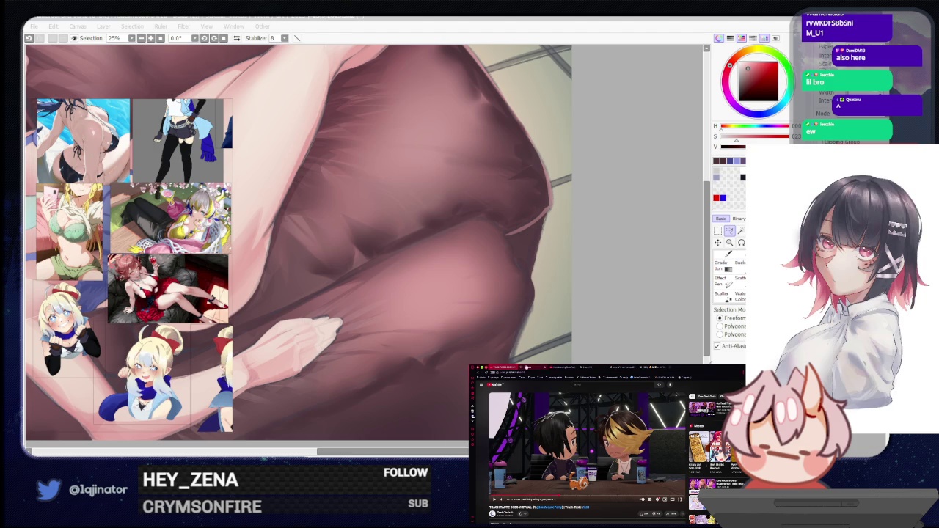
{"action": "left_click", "coordinate": [499, 366]}
{"action": "left_click", "coordinate": [527, 367]}
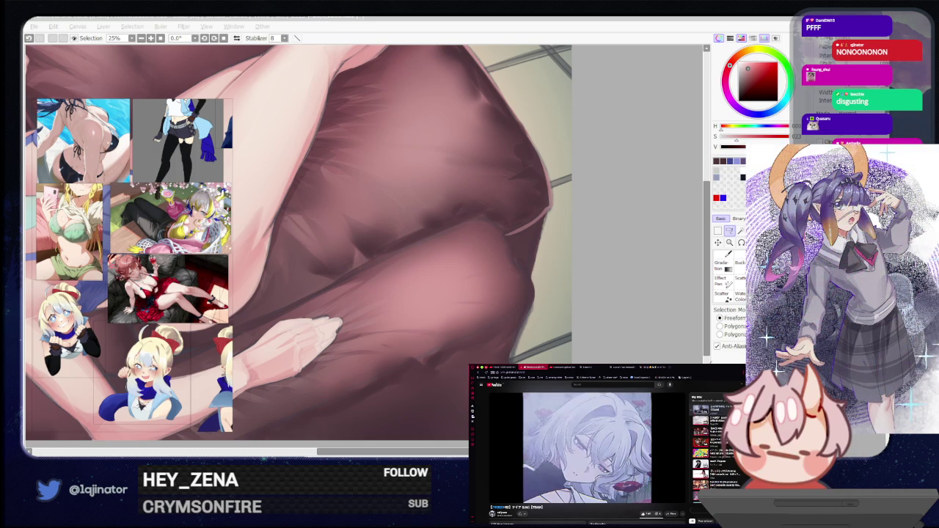
{"action": "left_click", "coordinate": [606, 287]}
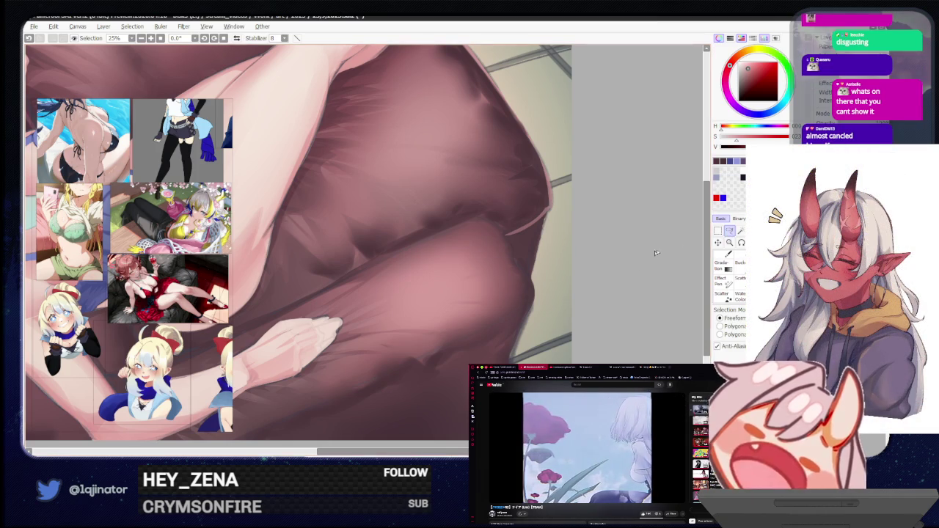
Tilt the view to 110.1° and zoom to 16.6% on the girl's face and bra, brush ready
{"action": "scroll", "coordinate": [621, 284], "scroll_direction": "down", "scroll_amount": 1}
{"action": "scroll", "coordinate": [522, 278], "scroll_direction": "down", "scroll_amount": 1}
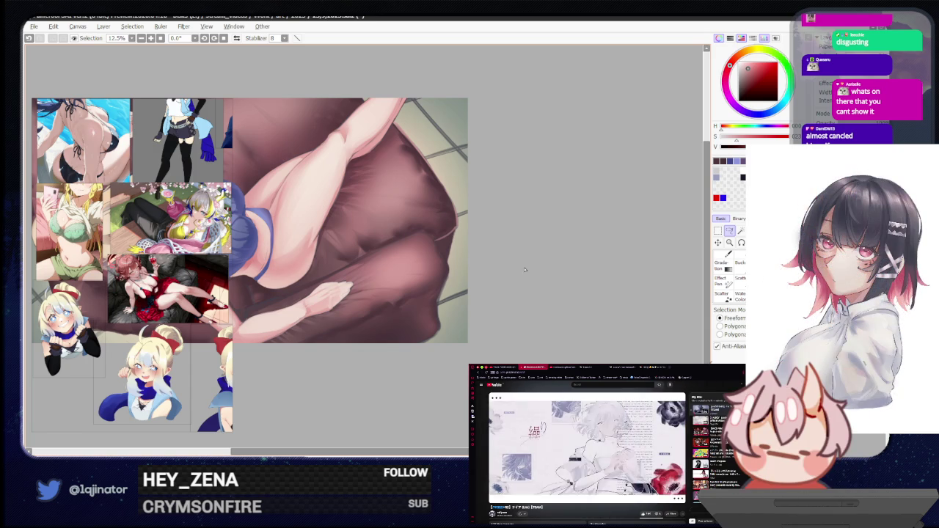
{"action": "left_click_drag", "start_coordinate": [535, 267], "coordinate": [437, 321]}
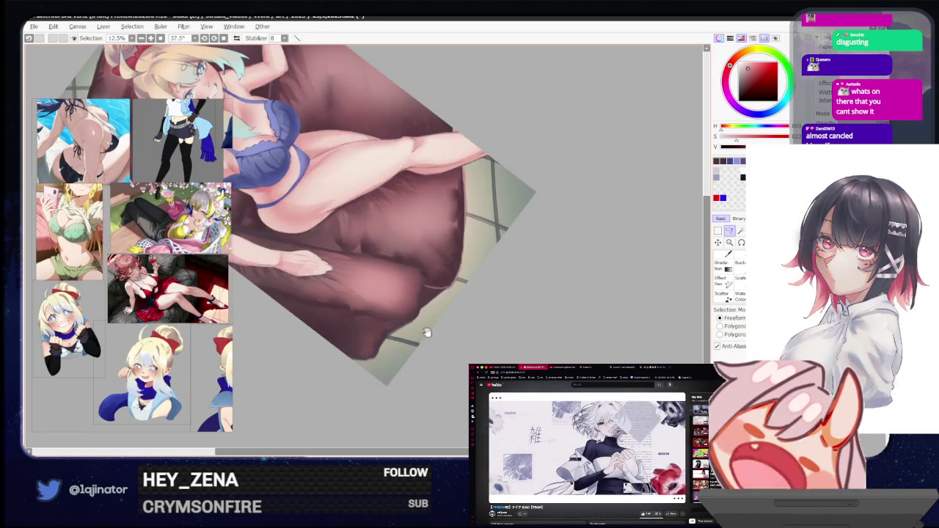
{"action": "mouse_move", "coordinate": [496, 302]}
{"action": "left_mouse_down"}
{"action": "mouse_move", "coordinate": [530, 289]}
{"action": "mouse_move", "coordinate": [499, 331]}
{"action": "left_mouse_up"}
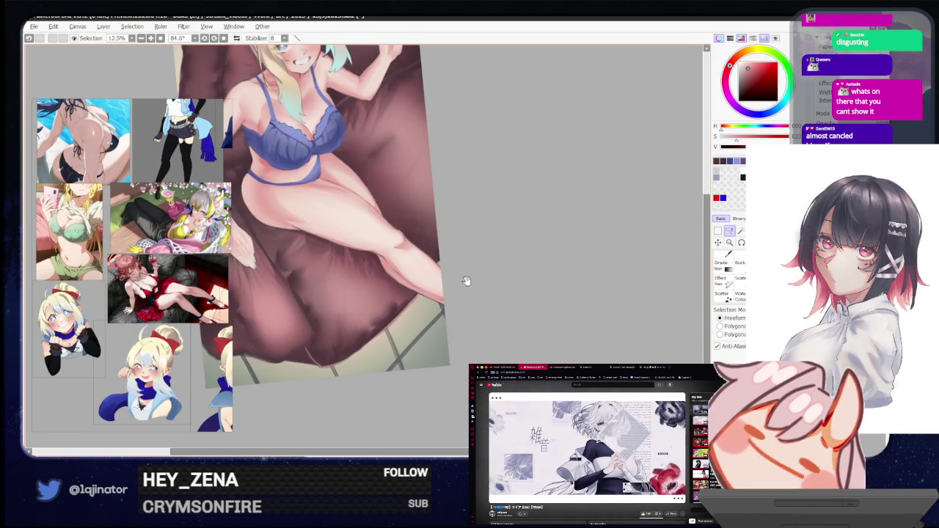
{"action": "scroll", "coordinate": [436, 298], "scroll_direction": "up", "scroll_amount": 3}
{"action": "scroll", "coordinate": [379, 296], "scroll_direction": "up", "scroll_amount": 1}
{"action": "left_click_drag", "start_coordinate": [379, 297], "coordinate": [529, 298]}
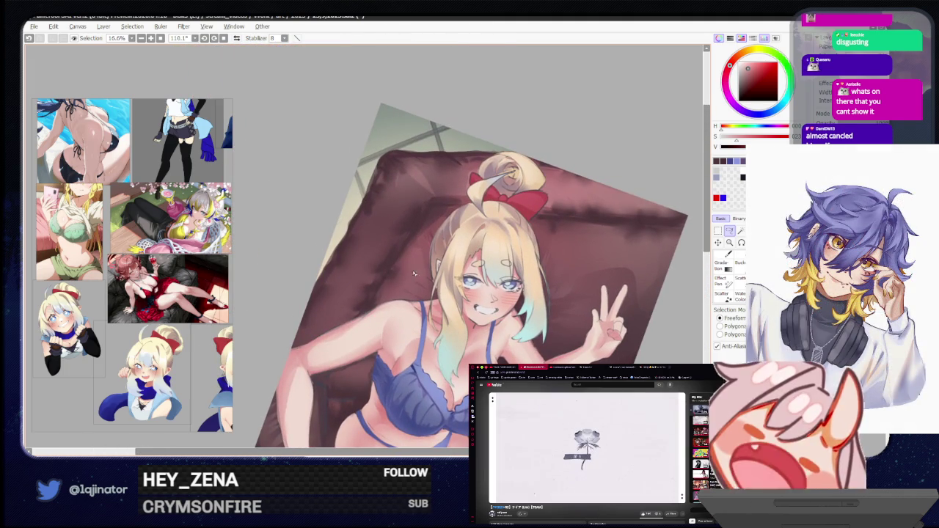
{"action": "key", "text": "b"}
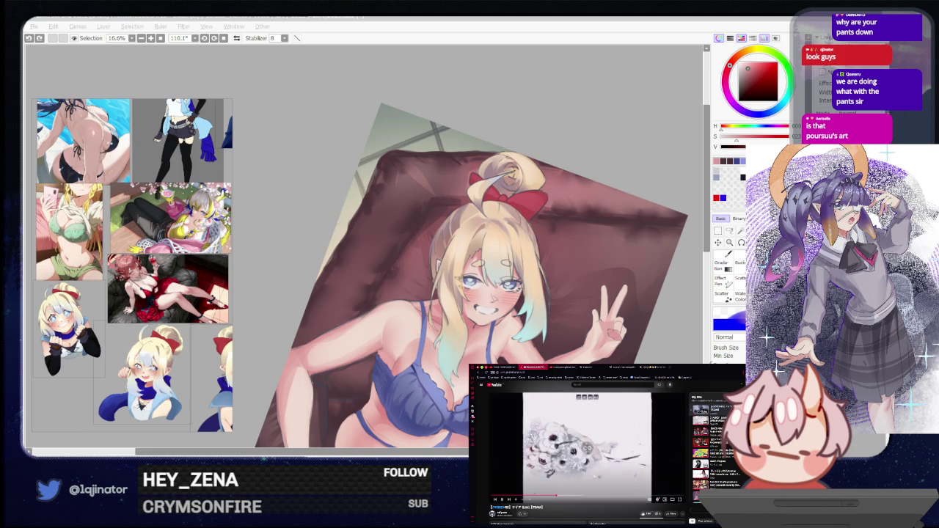
{"action": "scroll", "coordinate": [580, 441], "scroll_direction": "down", "scroll_amount": 3}
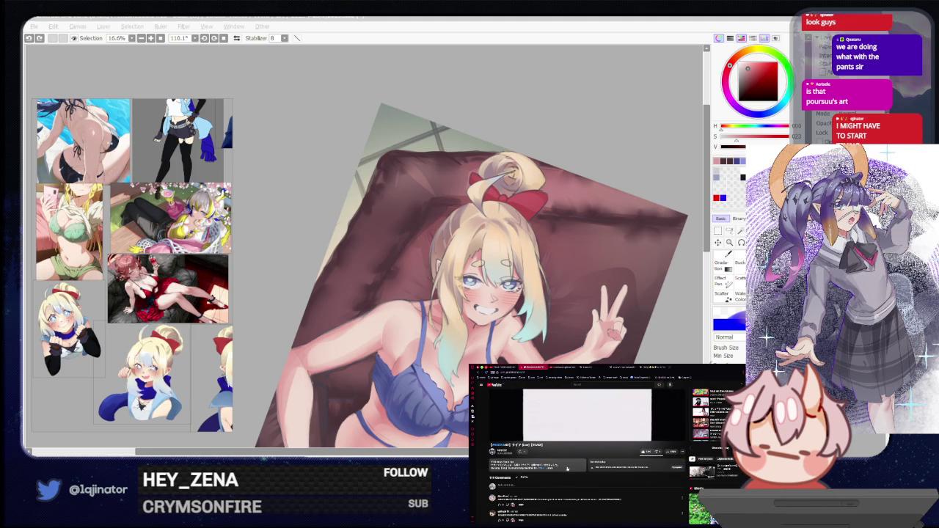
{"action": "left_click", "coordinate": [518, 474]}
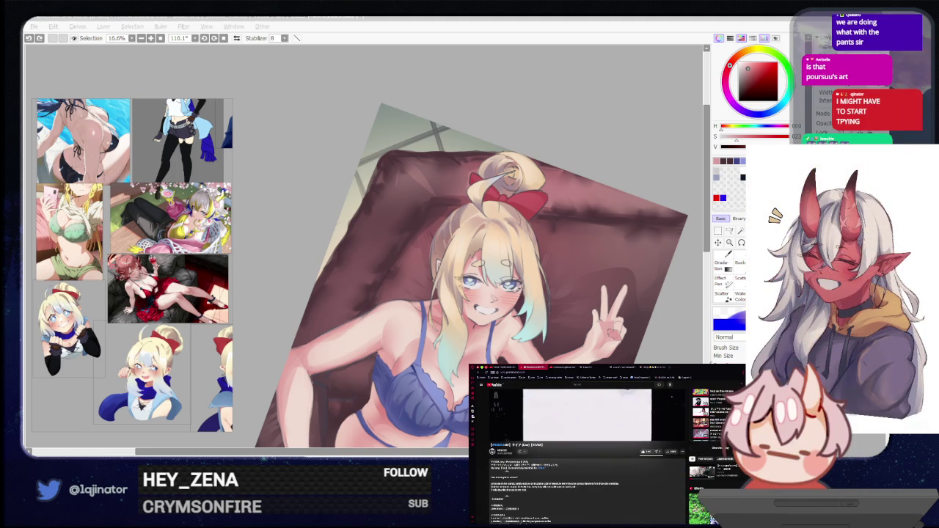
{"action": "scroll", "coordinate": [587, 455], "scroll_direction": "down", "scroll_amount": 3}
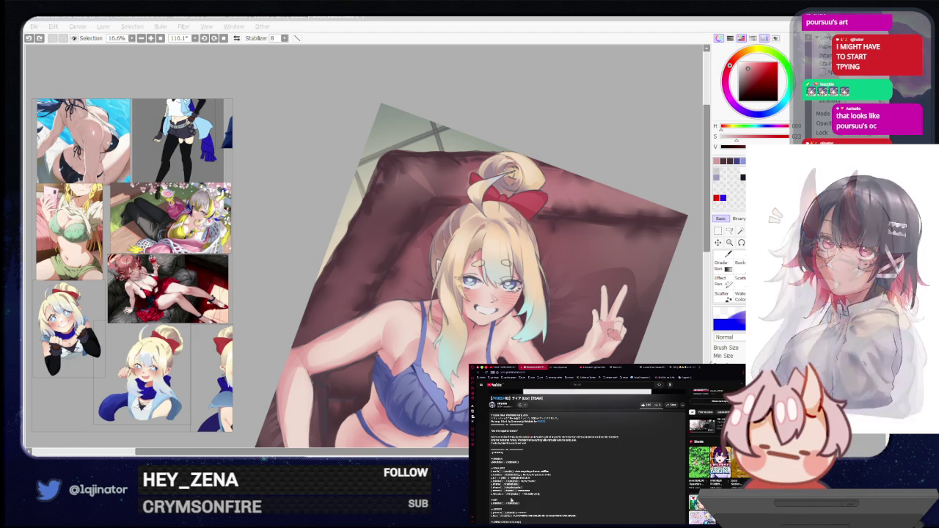
{"action": "scroll", "coordinate": [514, 506], "scroll_direction": "down", "scroll_amount": 1}
{"action": "scroll", "coordinate": [515, 506], "scroll_direction": "down", "scroll_amount": 2}
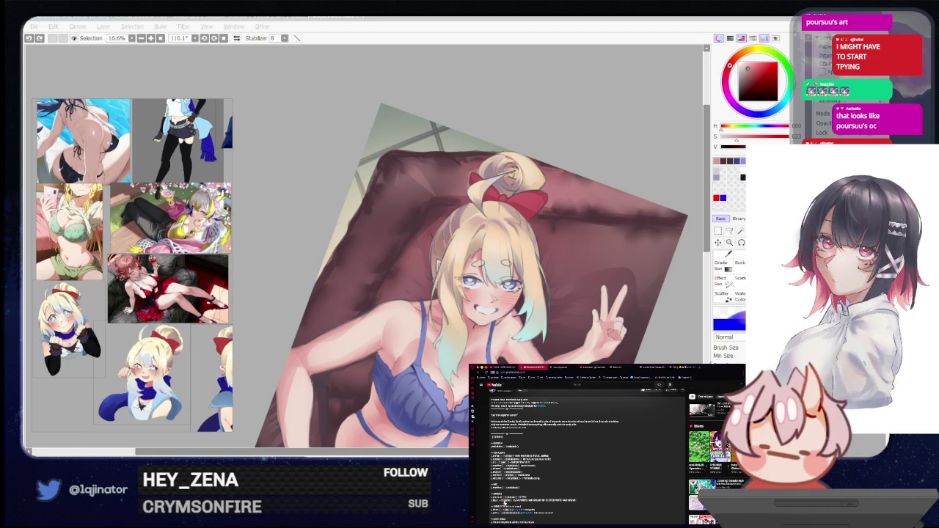
{"action": "left_click", "coordinate": [588, 367]}
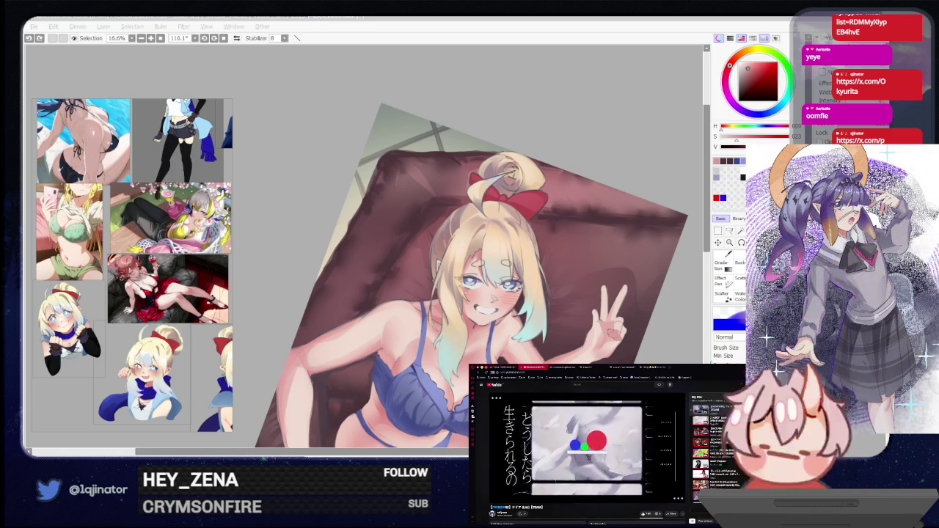
{"action": "left_click", "coordinate": [565, 112]}
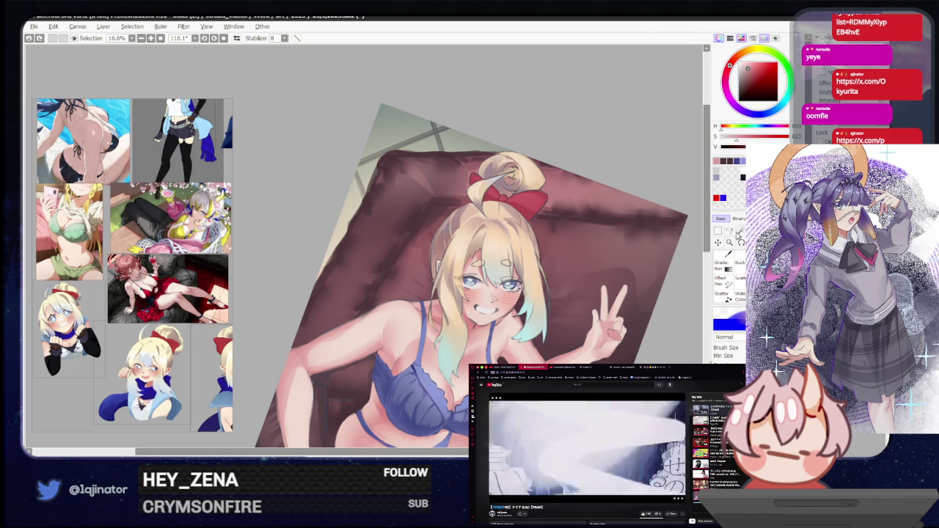
{"action": "left_click", "coordinate": [729, 231]}
{"action": "left_click_drag", "start_coordinate": [465, 361], "coordinate": [432, 337]}
{"action": "scroll", "coordinate": [433, 336], "scroll_direction": "up", "scroll_amount": 1}
{"action": "scroll", "coordinate": [421, 308], "scroll_direction": "up", "scroll_amount": 1}
{"action": "key", "text": "b"}
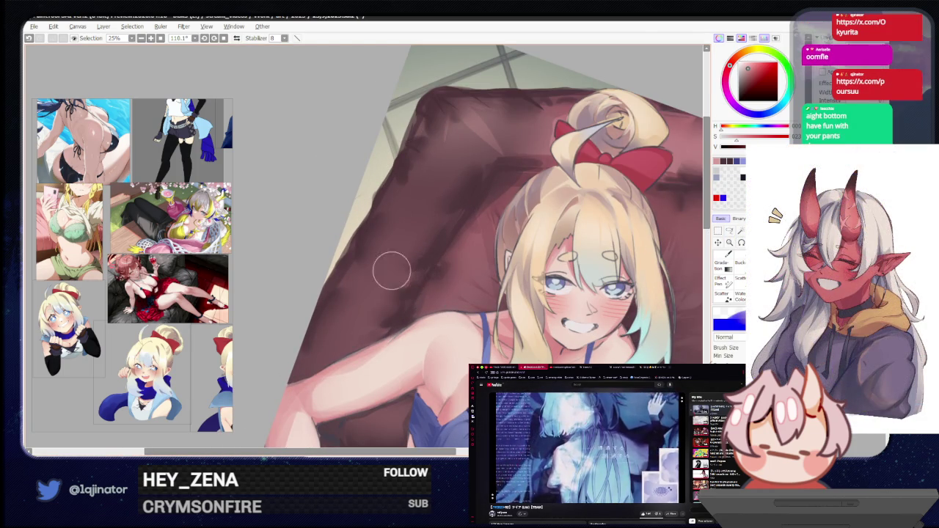
{"action": "scroll", "coordinate": [308, 212], "scroll_direction": "down", "scroll_amount": 2}
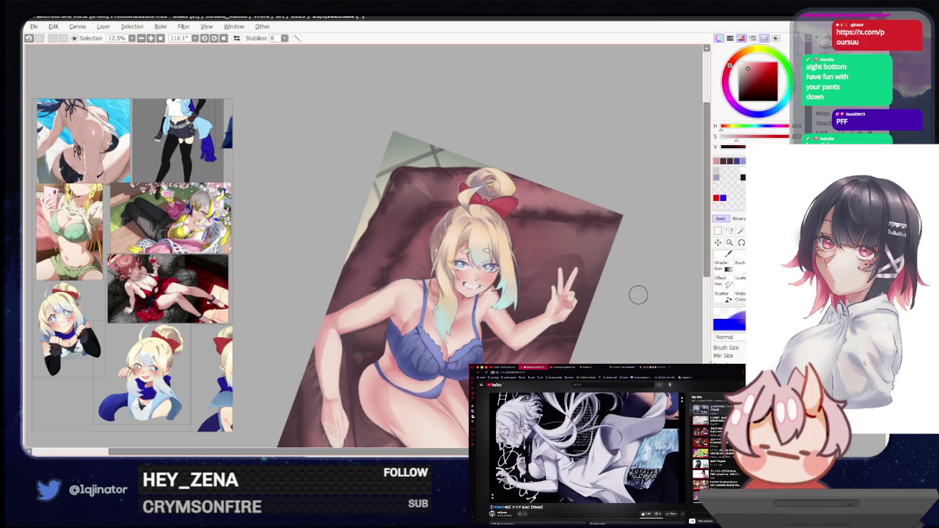
{"action": "key", "text": "ctrl+plus"}
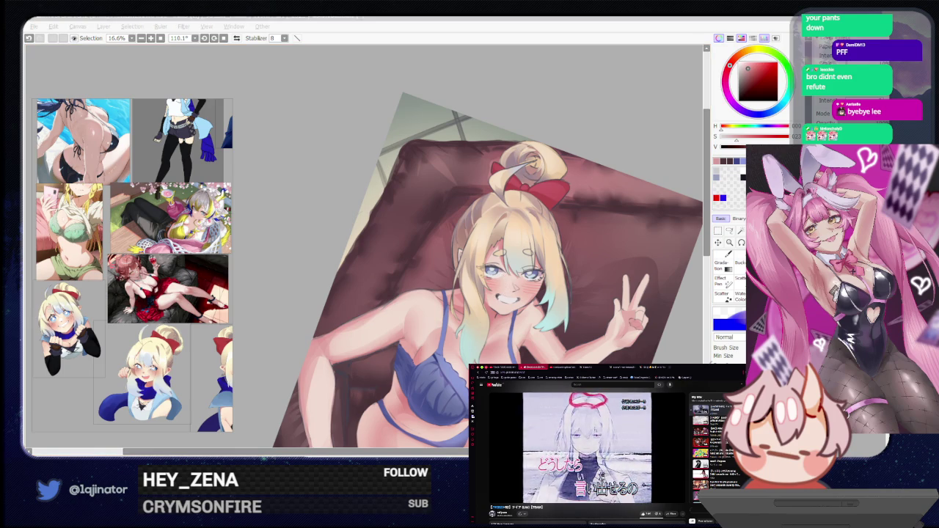
{"action": "left_click", "coordinate": [609, 146]}
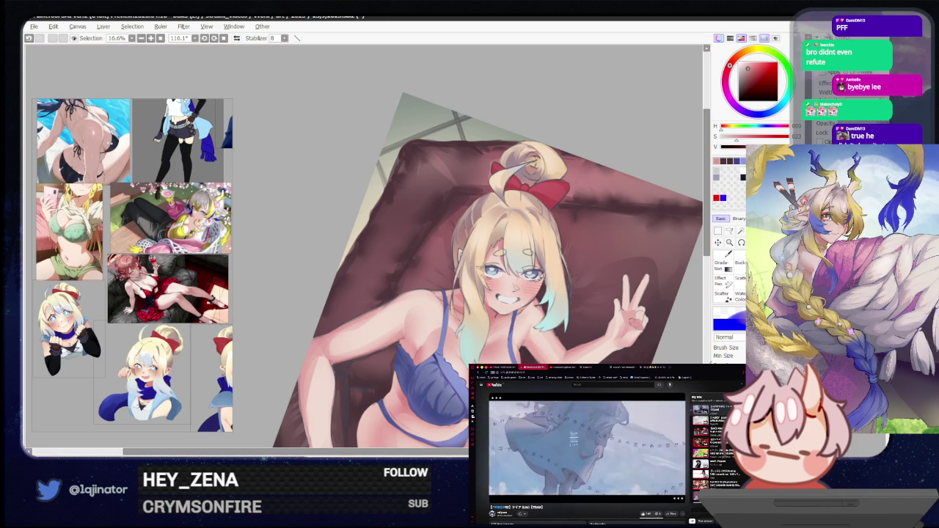
{"action": "key", "text": "alt+Tab"}
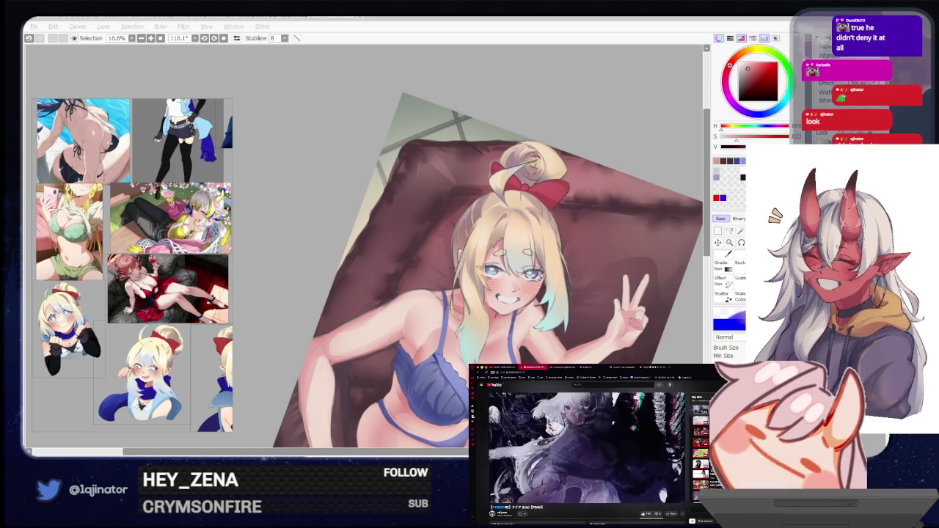
{"action": "left_click", "coordinate": [615, 130]}
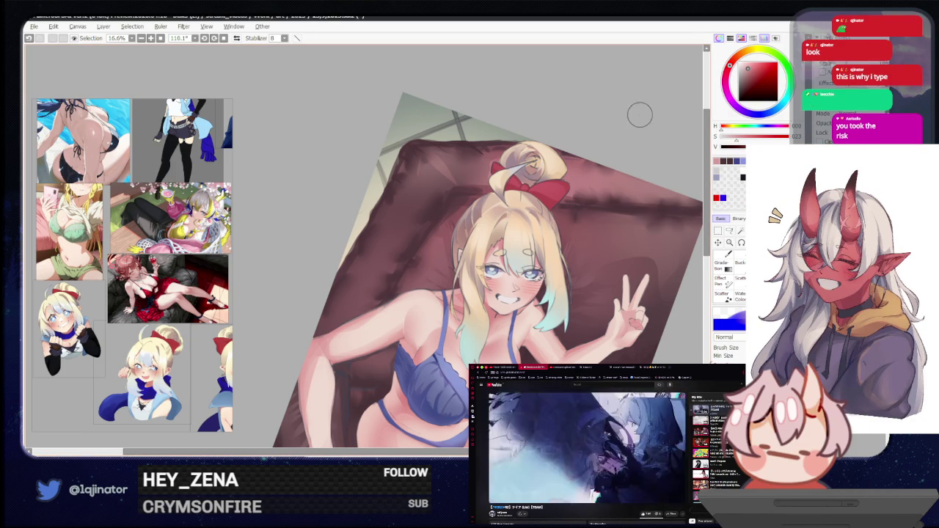
Darken the cushion's upper-left edge, then soften it with the blur tool
{"action": "left_click_drag", "start_coordinate": [625, 318], "coordinate": [593, 206]}
{"action": "scroll", "coordinate": [557, 278], "scroll_direction": "up", "scroll_amount": 2}
{"action": "mouse_move", "coordinate": [558, 279]}
{"action": "left_mouse_down"}
{"action": "mouse_move", "coordinate": [520, 330]}
{"action": "mouse_move", "coordinate": [530, 401]}
{"action": "left_mouse_up"}
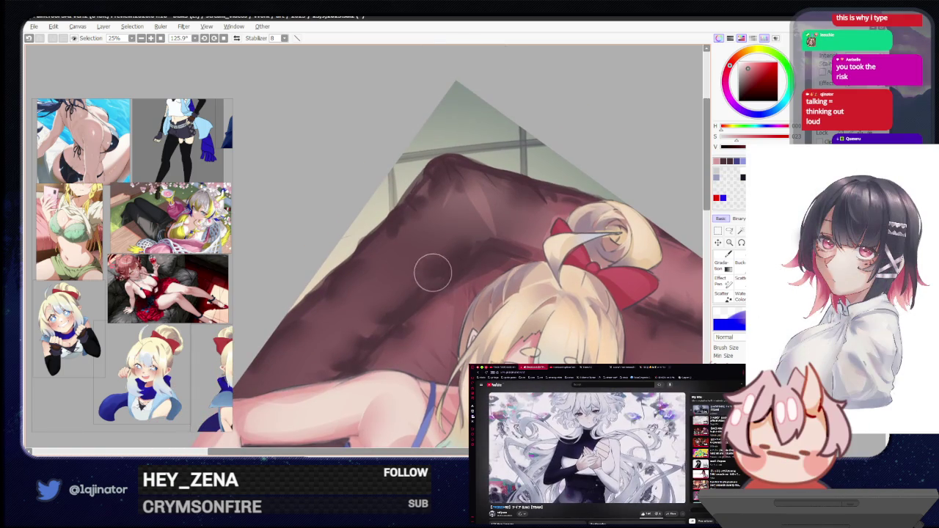
{"action": "mouse_move", "coordinate": [375, 248]}
{"action": "left_mouse_down"}
{"action": "mouse_move", "coordinate": [365, 300]}
{"action": "mouse_move", "coordinate": [382, 234]}
{"action": "left_mouse_up"}
{"action": "key", "text": "e"}
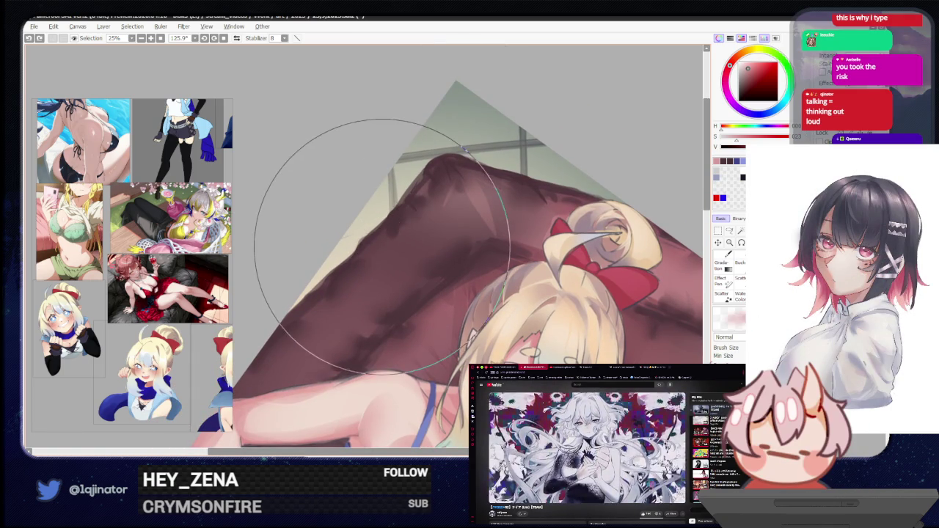
{"action": "left_click_drag", "start_coordinate": [381, 249], "coordinate": [367, 305]}
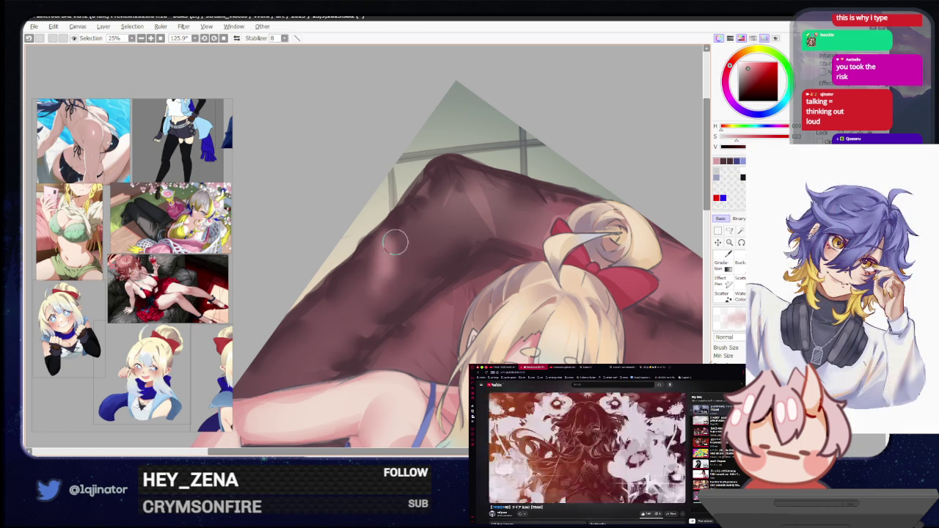
{"action": "key", "text": "b"}
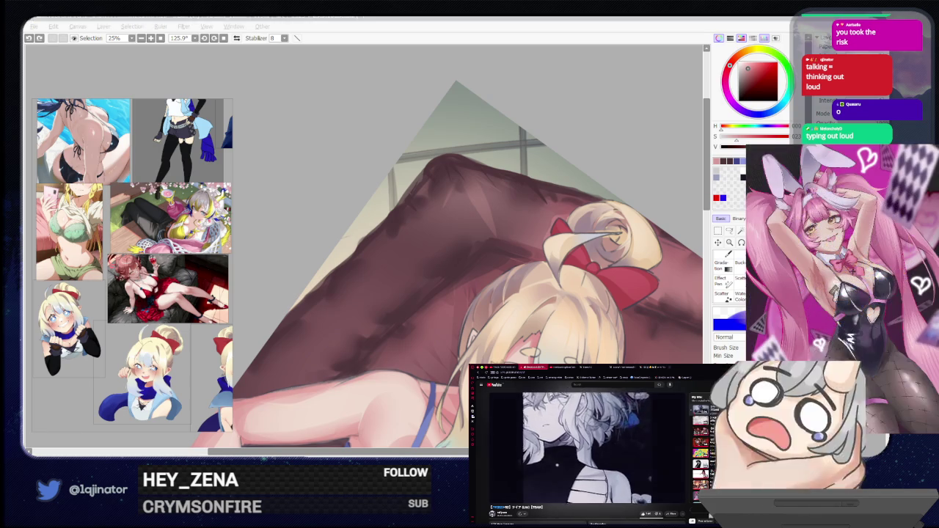
Paint light pink strokes across the maroon cushion, undoing one dark overpaint
{"action": "left_click", "coordinate": [605, 116]}
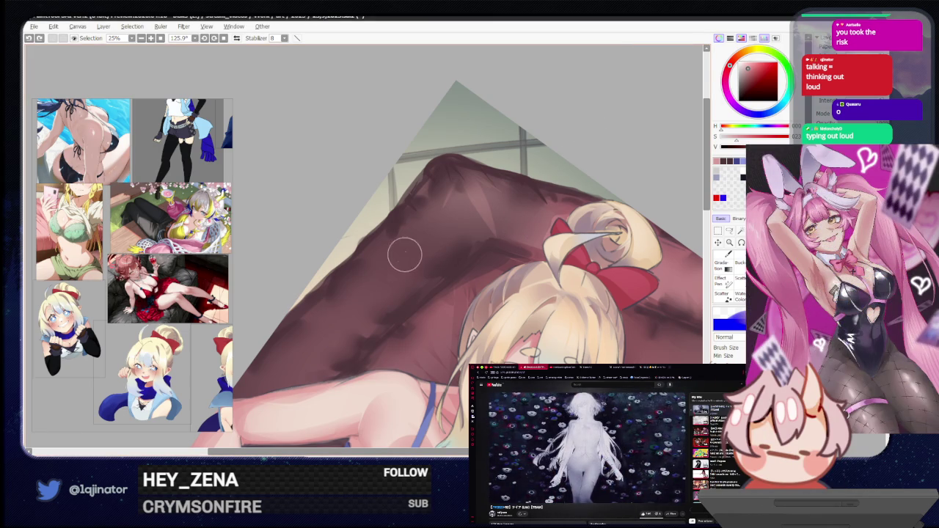
{"action": "left_click_drag", "start_coordinate": [381, 251], "coordinate": [393, 222]}
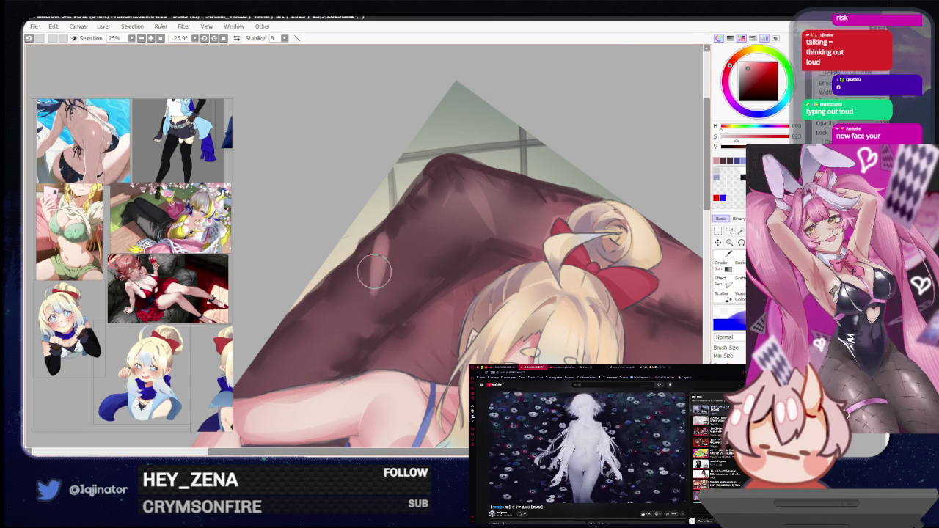
{"action": "mouse_move", "coordinate": [397, 258]}
{"action": "left_mouse_down"}
{"action": "mouse_move", "coordinate": [389, 234]}
{"action": "mouse_move", "coordinate": [413, 257]}
{"action": "mouse_move", "coordinate": [427, 241]}
{"action": "mouse_move", "coordinate": [429, 202]}
{"action": "left_mouse_up"}
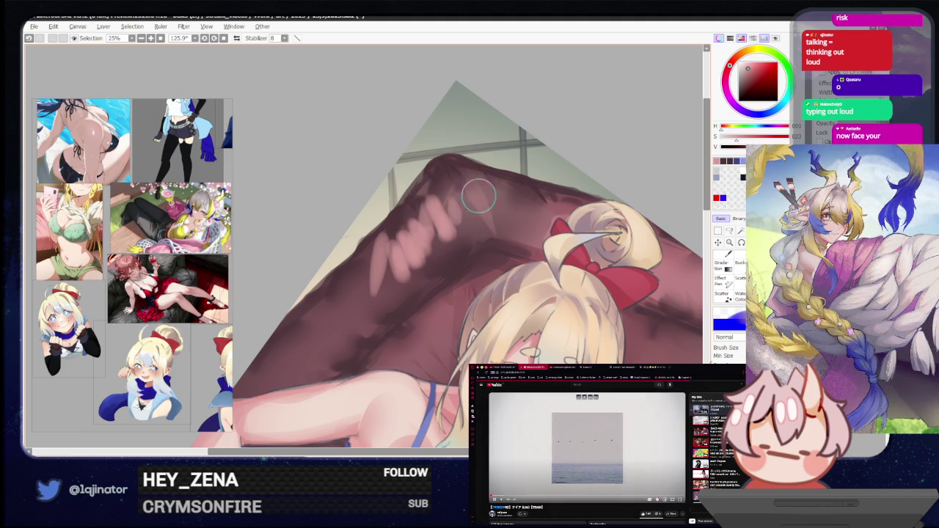
{"action": "left_click_drag", "start_coordinate": [478, 199], "coordinate": [488, 210]}
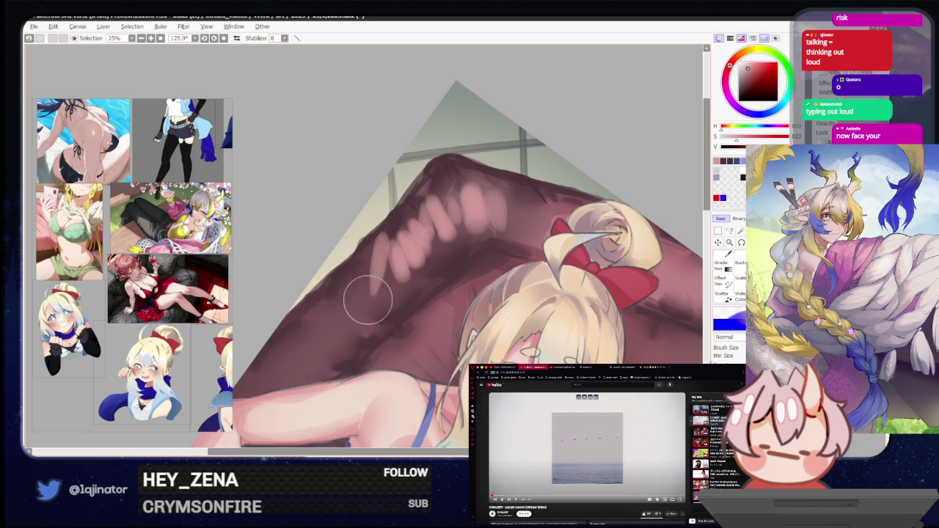
{"action": "mouse_move", "coordinate": [371, 300]}
{"action": "left_mouse_down"}
{"action": "mouse_move", "coordinate": [362, 287]}
{"action": "mouse_move", "coordinate": [359, 321]}
{"action": "mouse_move", "coordinate": [416, 308]}
{"action": "mouse_move", "coordinate": [486, 245]}
{"action": "left_mouse_up"}
{"action": "mouse_move", "coordinate": [457, 299]}
{"action": "left_mouse_down"}
{"action": "mouse_move", "coordinate": [471, 291]}
{"action": "mouse_move", "coordinate": [451, 325]}
{"action": "left_mouse_up"}
{"action": "key", "text": "ctrl+z"}
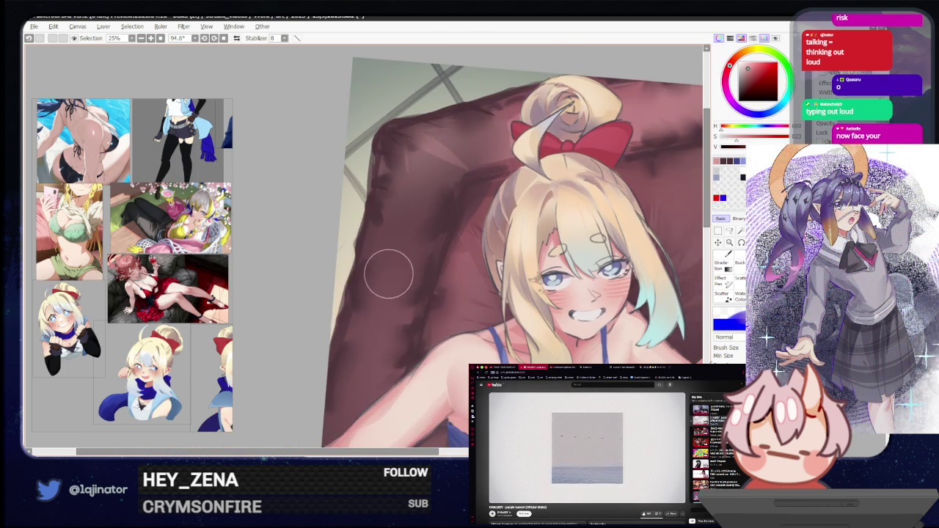
Dab soft pink highlights and deepen the shading along the cushion's left edge
{"action": "scroll", "coordinate": [389, 274], "scroll_direction": "down", "scroll_amount": 3}
{"action": "scroll", "coordinate": [402, 264], "scroll_direction": "up", "scroll_amount": 2}
{"action": "scroll", "coordinate": [402, 264], "scroll_direction": "up", "scroll_amount": 2}
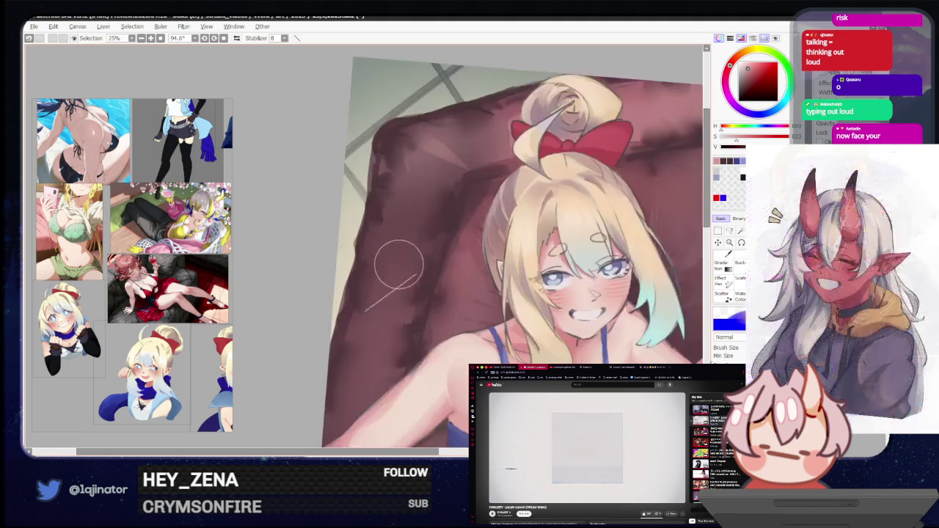
{"action": "left_click", "coordinate": [387, 279]}
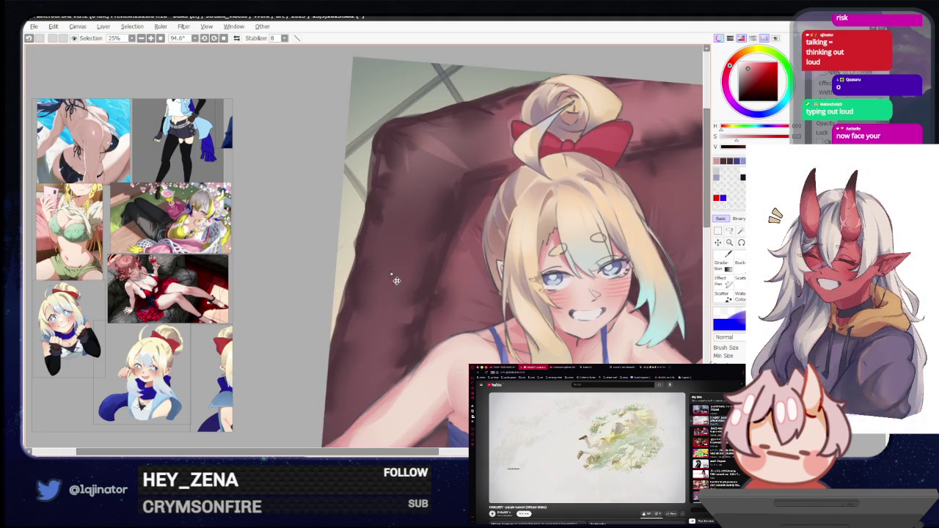
{"action": "left_click_drag", "start_coordinate": [374, 335], "coordinate": [382, 243]}
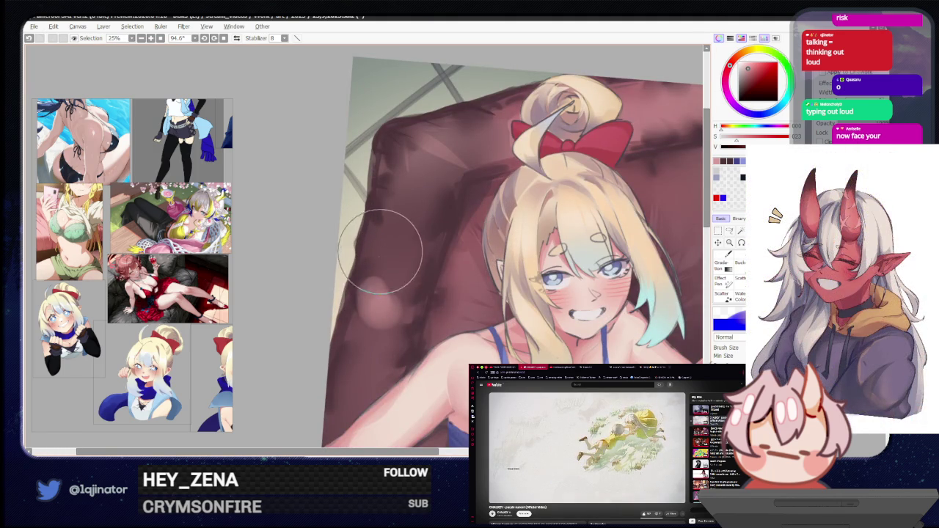
{"action": "left_click", "coordinate": [384, 248]}
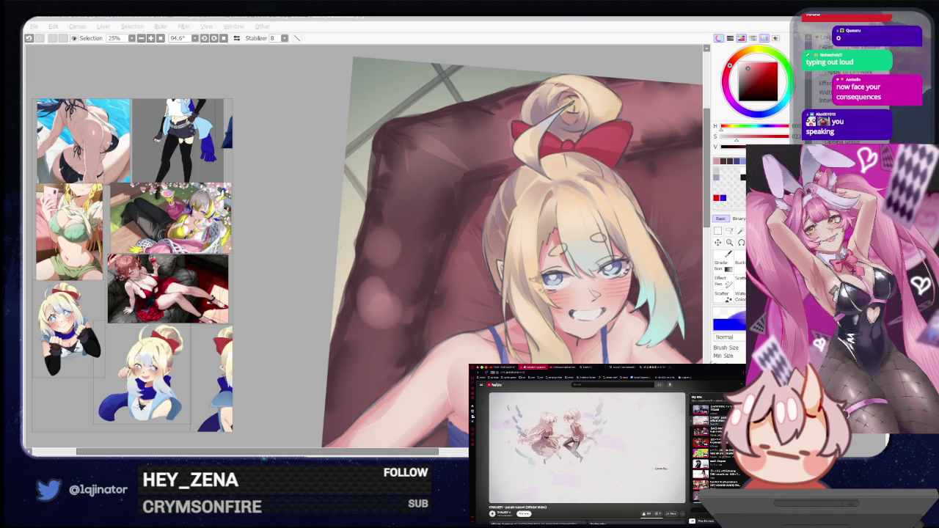
Zoom out and tilt the view of the illustration, then shrink the brush size
{"action": "key", "text": "alt+Tab"}
{"action": "key", "text": "alt+Tab"}
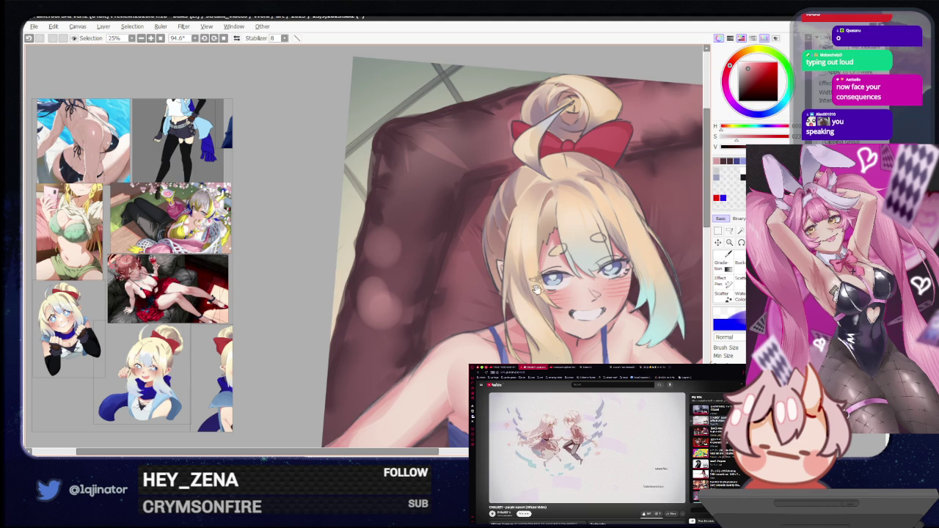
{"action": "scroll", "coordinate": [330, 257], "scroll_direction": "right", "scroll_amount": 2}
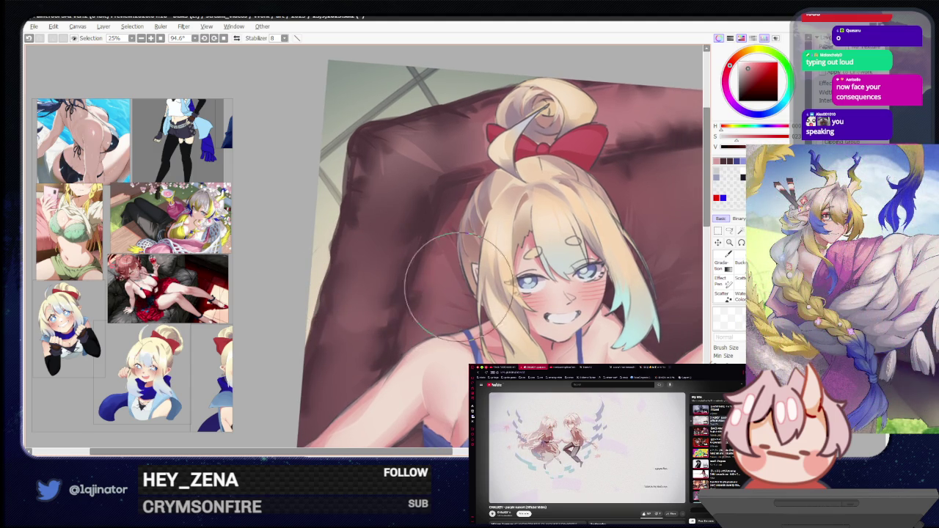
{"action": "left_click_drag", "start_coordinate": [459, 256], "coordinate": [454, 293]}
{"action": "scroll", "coordinate": [447, 297], "scroll_direction": "down", "scroll_amount": 3}
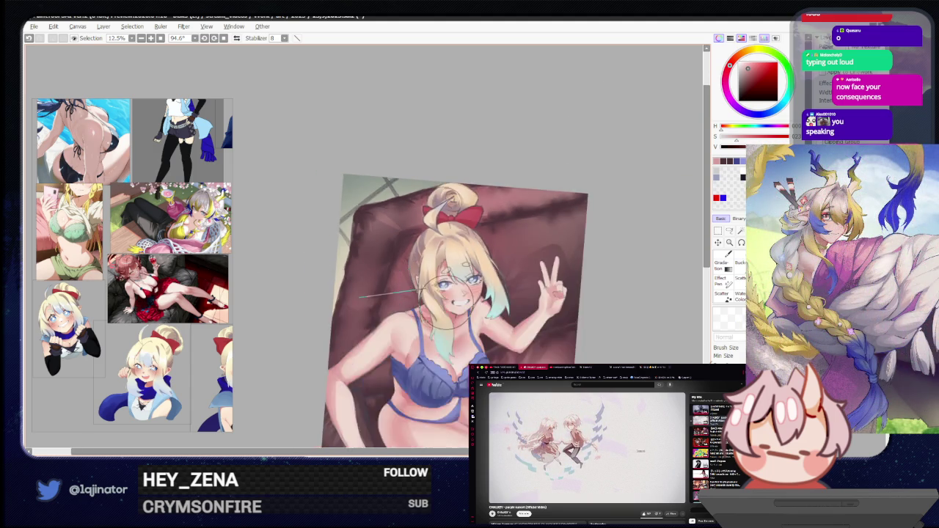
{"action": "scroll", "coordinate": [544, 290], "scroll_direction": "down", "scroll_amount": 3}
{"action": "scroll", "coordinate": [587, 268], "scroll_direction": "up", "scroll_amount": 2}
{"action": "scroll", "coordinate": [563, 272], "scroll_direction": "up", "scroll_amount": 1}
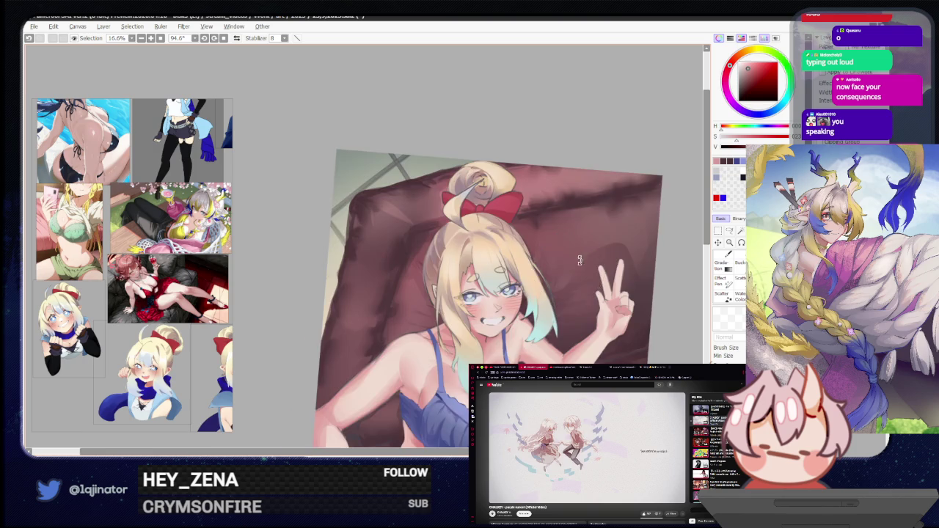
{"action": "left_click_drag", "start_coordinate": [562, 272], "coordinate": [395, 216]}
{"action": "key", "text": "bracketleft"}
{"action": "key", "text": "bracketleft"}
{"action": "key", "text": "bracketleft"}
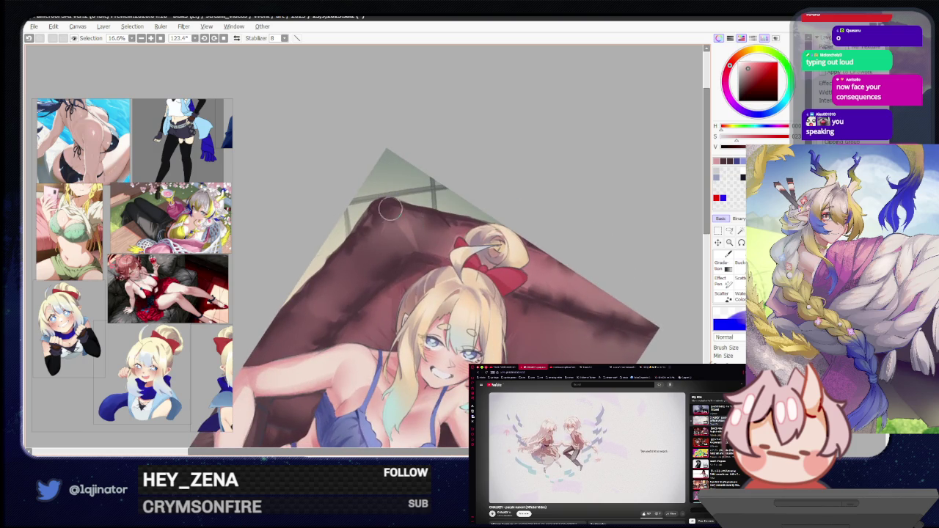
{"action": "mouse_move", "coordinate": [389, 448]}
{"action": "left_mouse_down"}
{"action": "mouse_move", "coordinate": [440, 325]}
{"action": "mouse_move", "coordinate": [593, 288]}
{"action": "left_mouse_up"}
{"action": "left_click", "coordinate": [729, 231]}
{"action": "left_click_drag", "start_coordinate": [599, 250], "coordinate": [396, 193]}
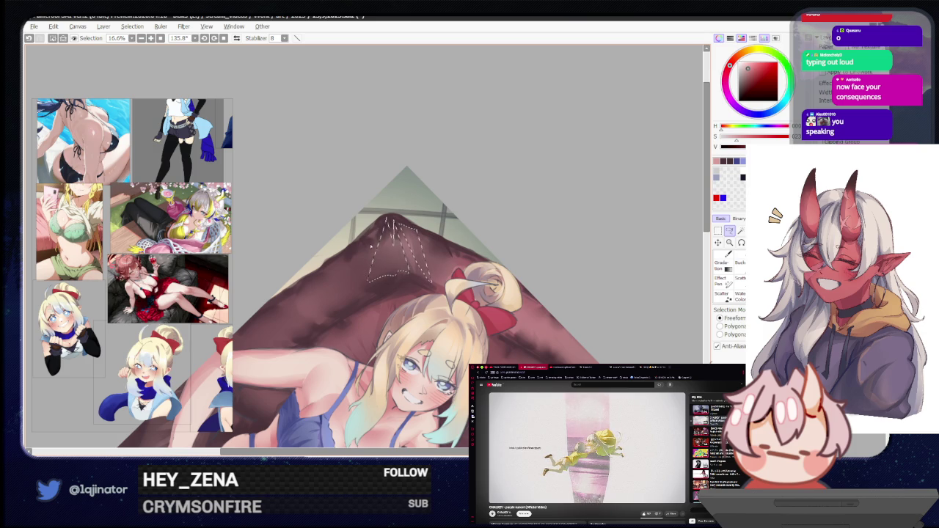
{"action": "left_click_drag", "start_coordinate": [362, 258], "coordinate": [325, 274]}
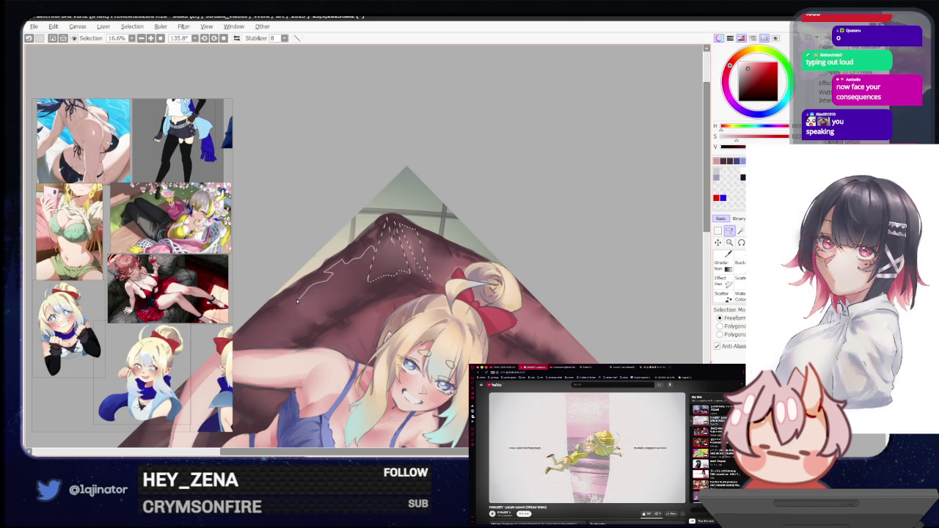
{"action": "left_click_drag", "start_coordinate": [266, 317], "coordinate": [280, 342]}
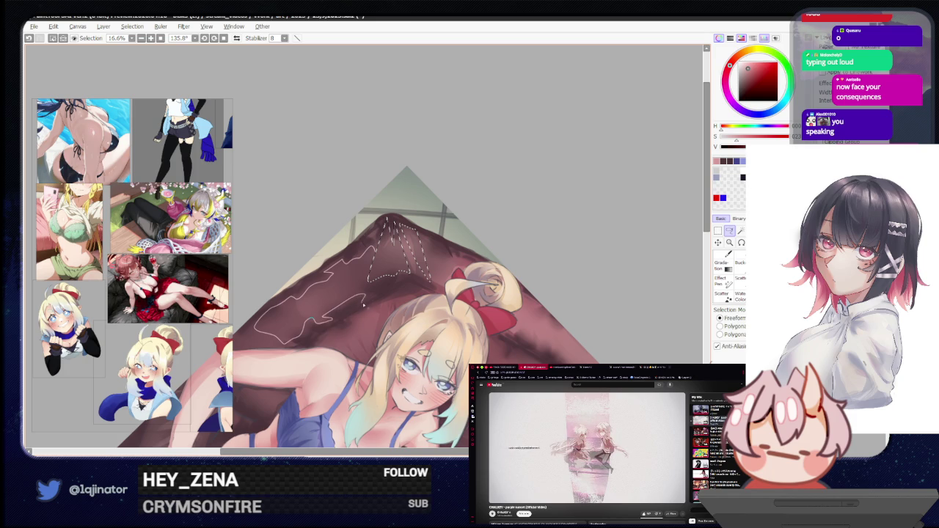
{"action": "left_click_drag", "start_coordinate": [367, 296], "coordinate": [364, 292]}
{"action": "key", "text": "b"}
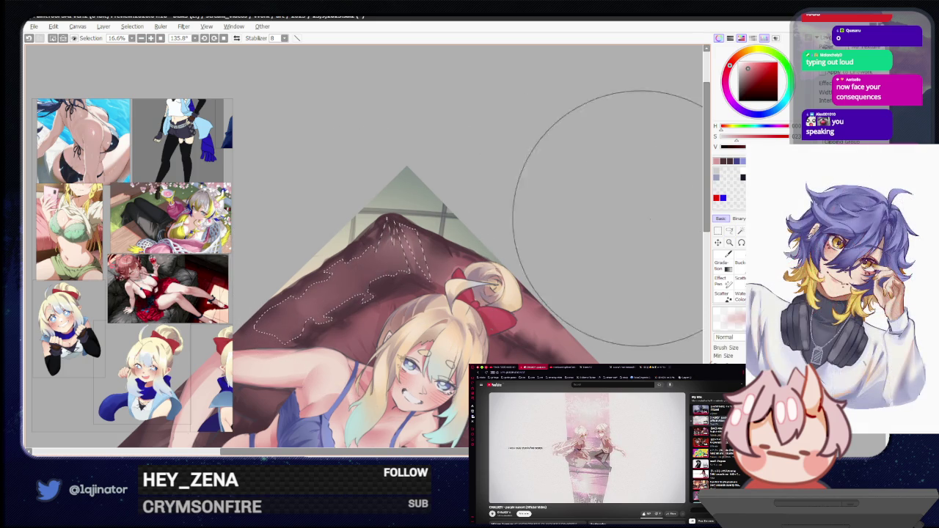
{"action": "key", "text": "ctrl+d"}
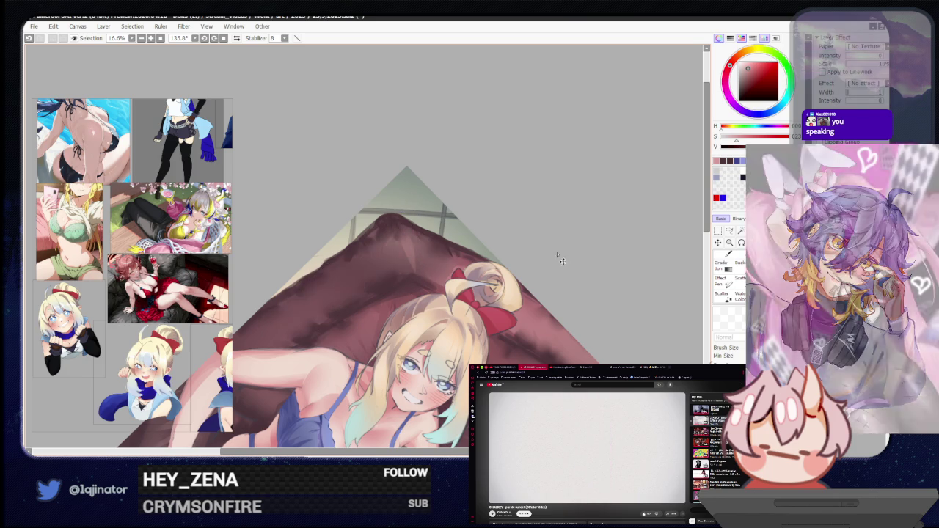
Rotate and enlarge the view of the illustration around the pillow
{"action": "scroll", "coordinate": [499, 233], "scroll_direction": "down", "scroll_amount": 2}
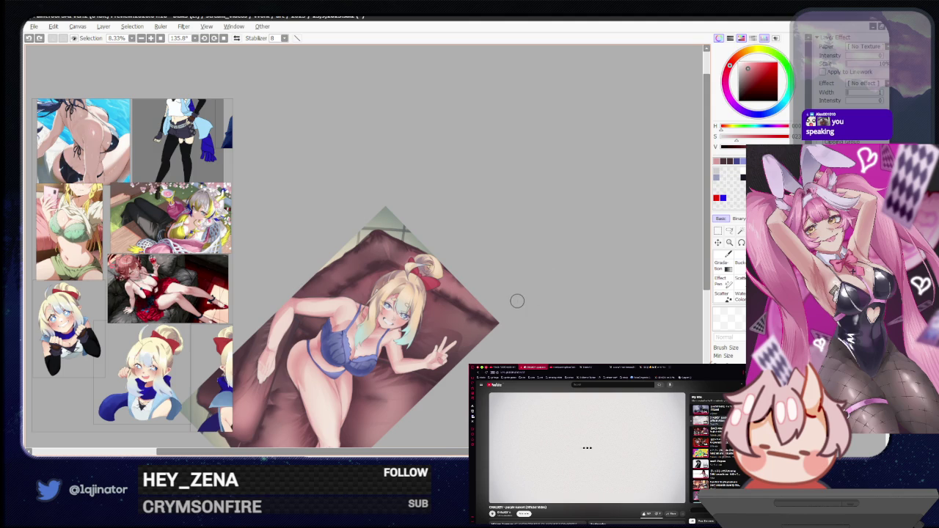
{"action": "scroll", "coordinate": [516, 304], "scroll_direction": "down", "scroll_amount": 3}
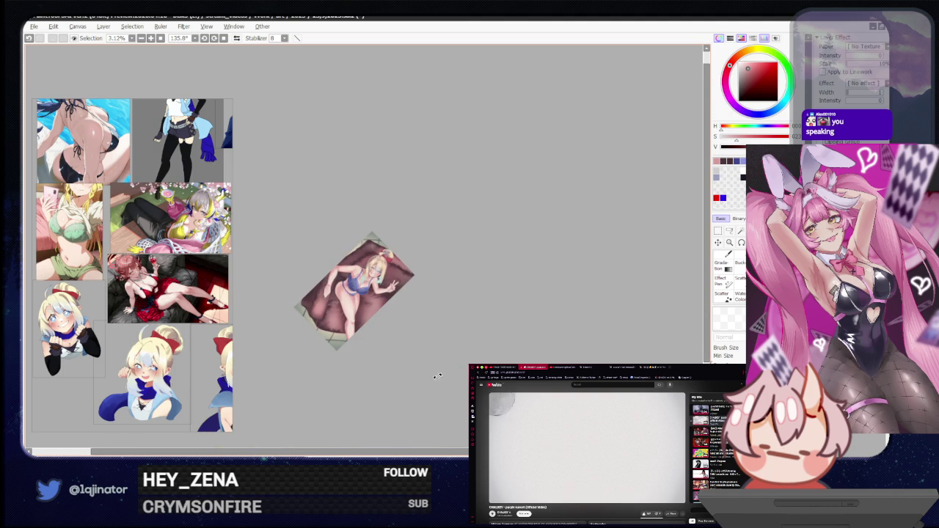
{"action": "left_click_drag", "start_coordinate": [456, 337], "coordinate": [532, 262]}
{"action": "mouse_move", "coordinate": [497, 291]}
{"action": "left_mouse_down"}
{"action": "mouse_move", "coordinate": [497, 306]}
{"action": "mouse_move", "coordinate": [527, 243]}
{"action": "left_mouse_up"}
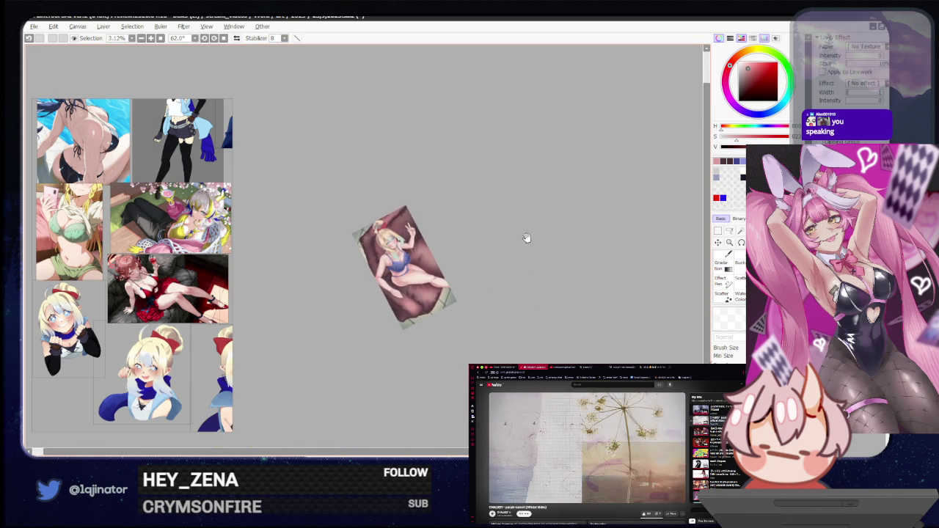
{"action": "scroll", "coordinate": [506, 300], "scroll_direction": "up", "scroll_amount": 2}
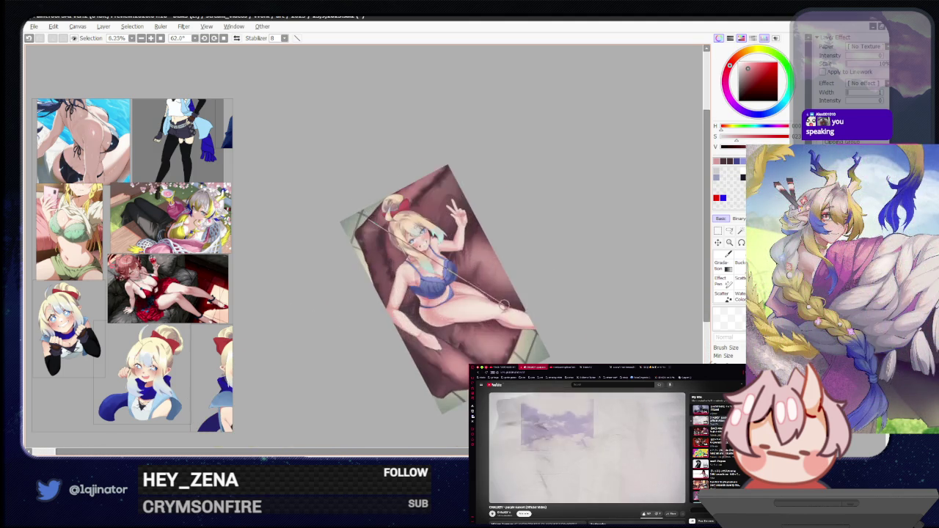
{"action": "scroll", "coordinate": [504, 304], "scroll_direction": "up", "scroll_amount": 2}
{"action": "left_click_drag", "start_coordinate": [504, 305], "coordinate": [514, 293]}
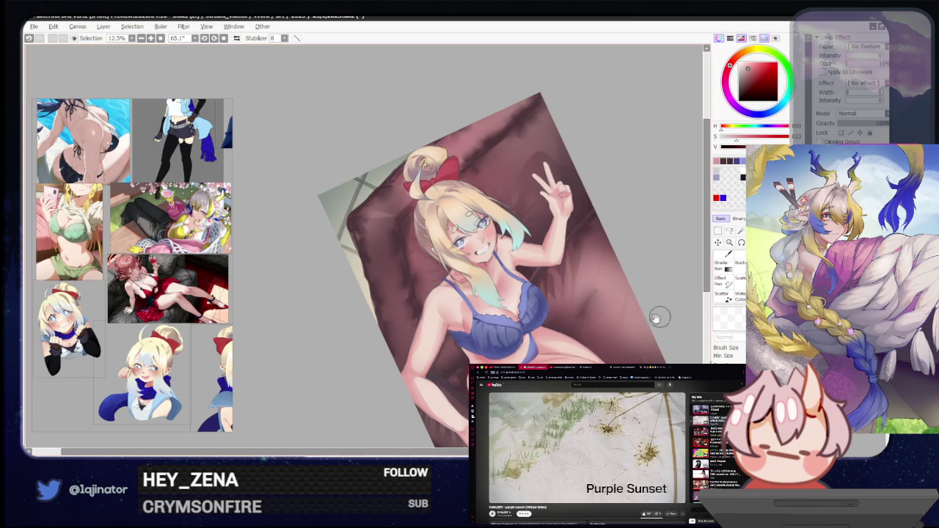
{"action": "left_click_drag", "start_coordinate": [680, 312], "coordinate": [544, 331]}
Pick the lasso tool and nudge the rotated view into position
{"action": "key", "text": "l"}
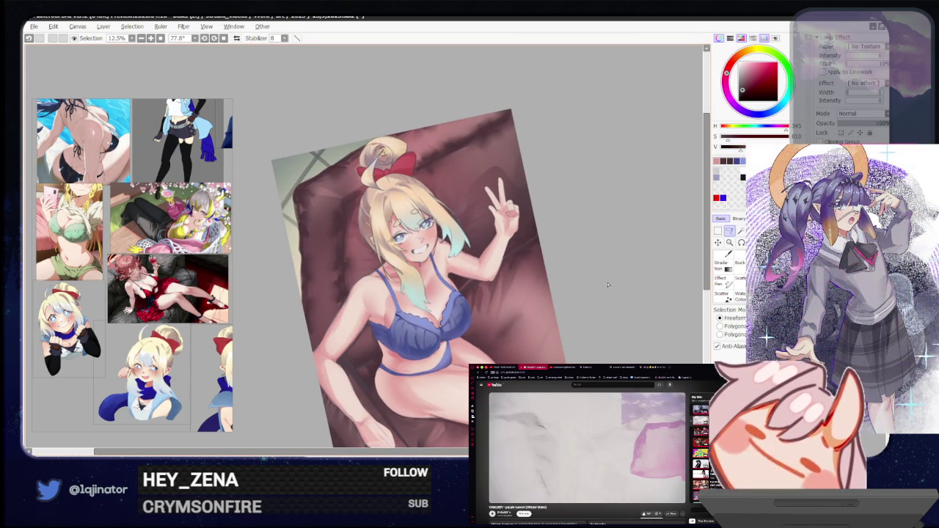
{"action": "left_click_drag", "start_coordinate": [610, 281], "coordinate": [566, 350]}
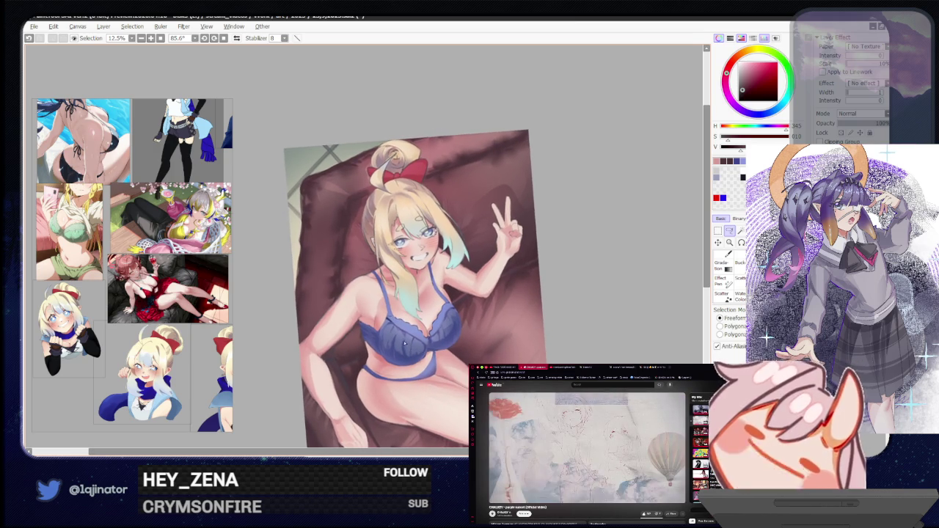
{"action": "left_click_drag", "start_coordinate": [374, 269], "coordinate": [394, 280]}
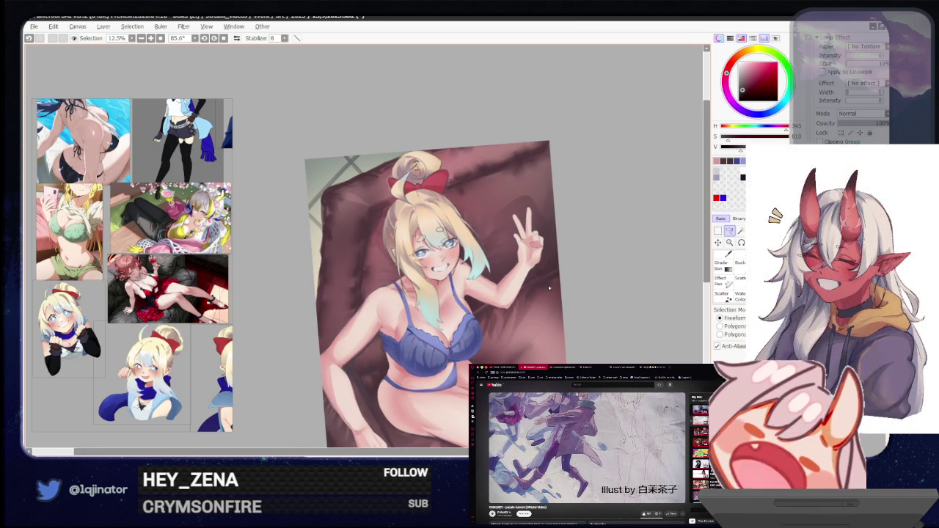
{"action": "left_click_drag", "start_coordinate": [489, 335], "coordinate": [441, 330]}
{"action": "scroll", "coordinate": [357, 323], "scroll_direction": "up", "scroll_amount": 1}
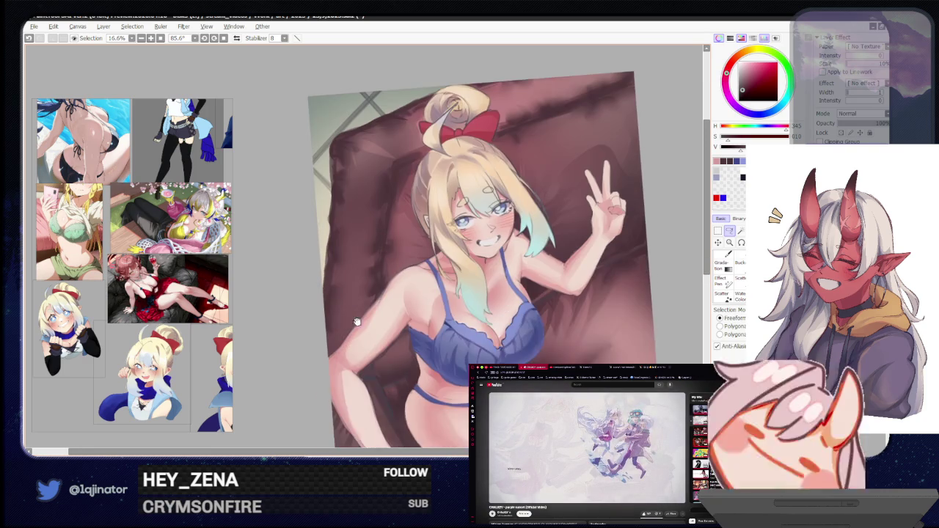
{"action": "left_click_drag", "start_coordinate": [358, 323], "coordinate": [365, 350]}
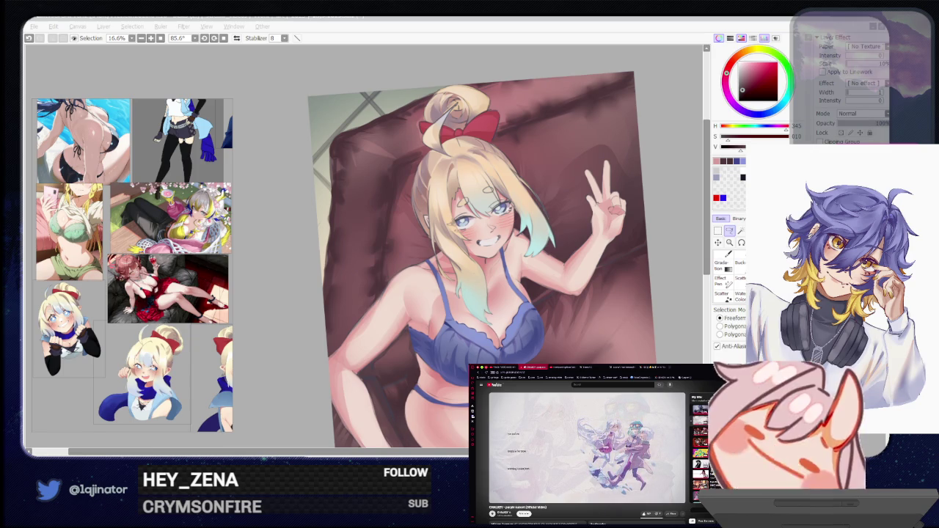
Pan the canvas to frame the pillow's upper-left corner with the lasso active
{"action": "left_click", "coordinate": [671, 253]}
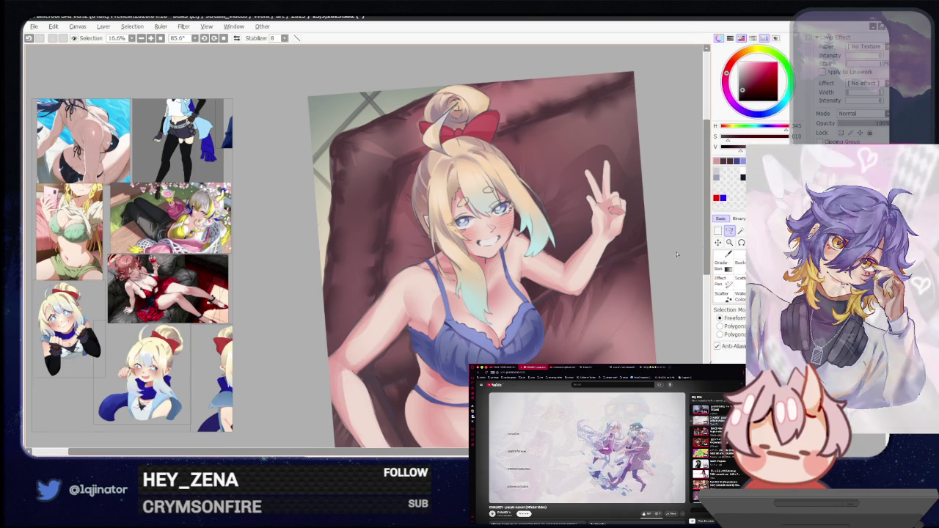
{"action": "mouse_move", "coordinate": [642, 289]}
{"action": "left_mouse_down"}
{"action": "mouse_move", "coordinate": [593, 294]}
{"action": "mouse_move", "coordinate": [382, 357]}
{"action": "left_mouse_up"}
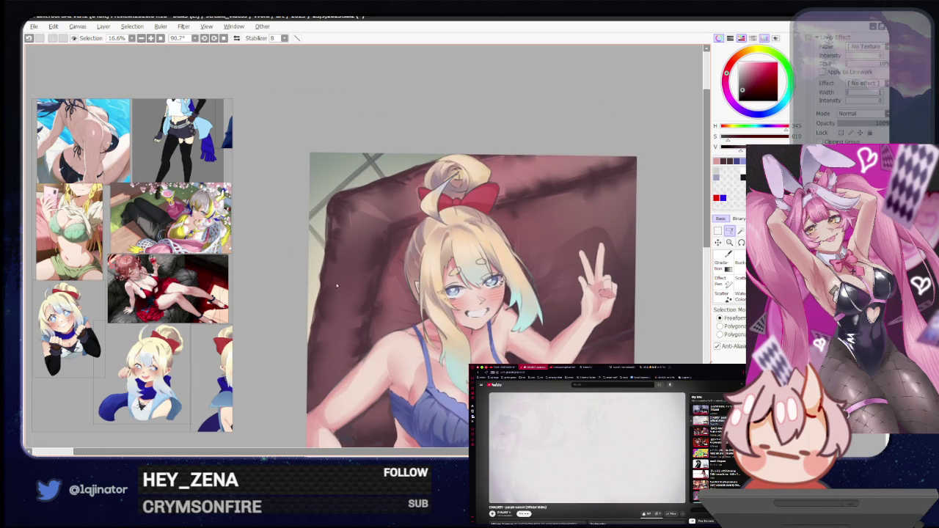
{"action": "key", "text": "b"}
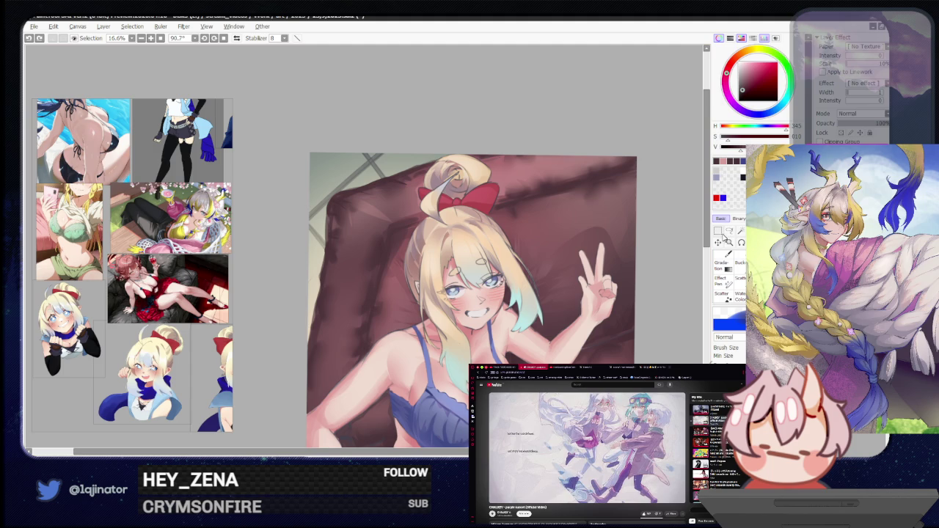
{"action": "left_click", "coordinate": [730, 230]}
{"action": "left_click_drag", "start_coordinate": [419, 168], "coordinate": [441, 214]}
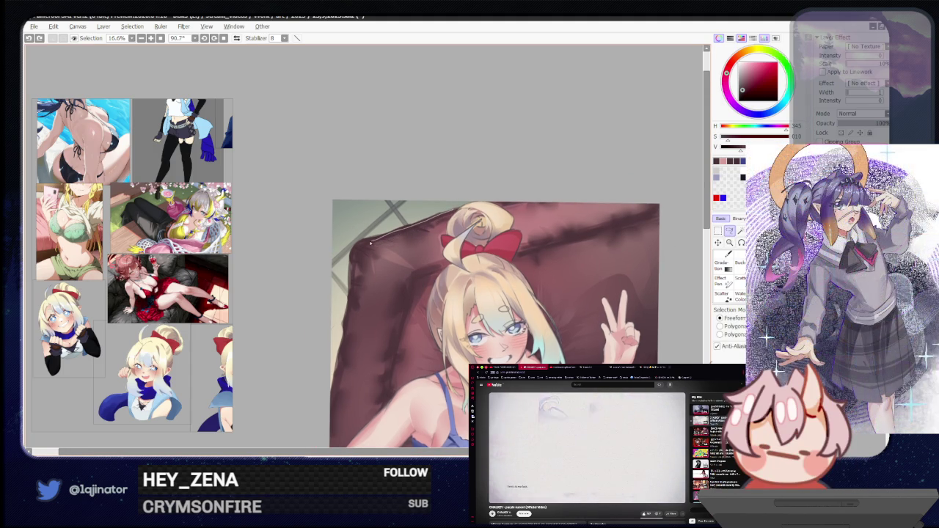
Lasso the pillow's upper-left edge and shade inside it with the brush
{"action": "mouse_move", "coordinate": [376, 264]}
{"action": "left_mouse_down"}
{"action": "mouse_move", "coordinate": [364, 253]}
{"action": "mouse_move", "coordinate": [424, 233]}
{"action": "mouse_move", "coordinate": [372, 269]}
{"action": "left_mouse_up"}
{"action": "left_click_drag", "start_coordinate": [354, 235], "coordinate": [352, 262]}
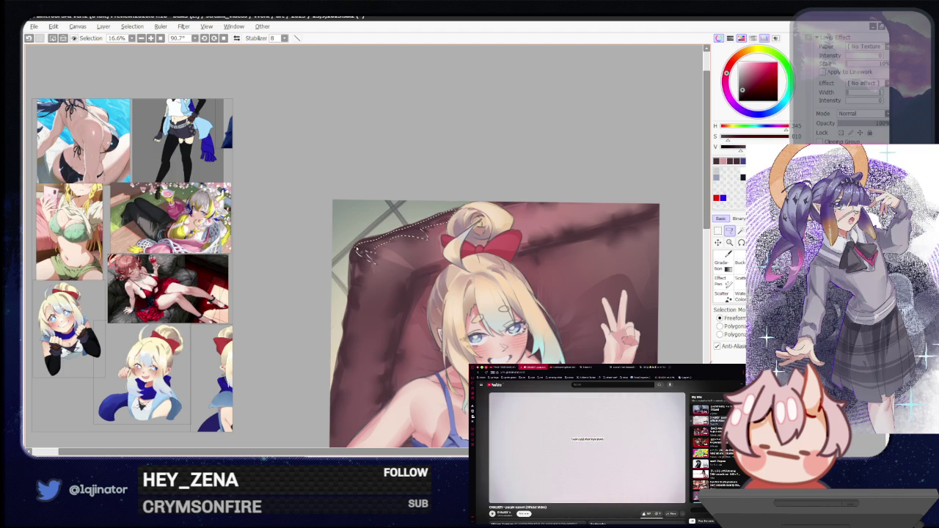
{"action": "left_click_drag", "start_coordinate": [351, 300], "coordinate": [362, 273]}
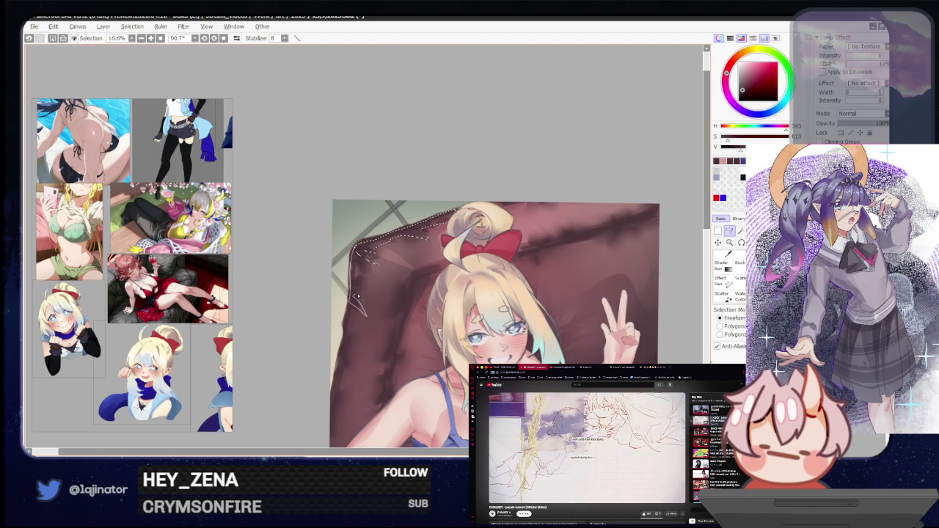
{"action": "key", "text": "b"}
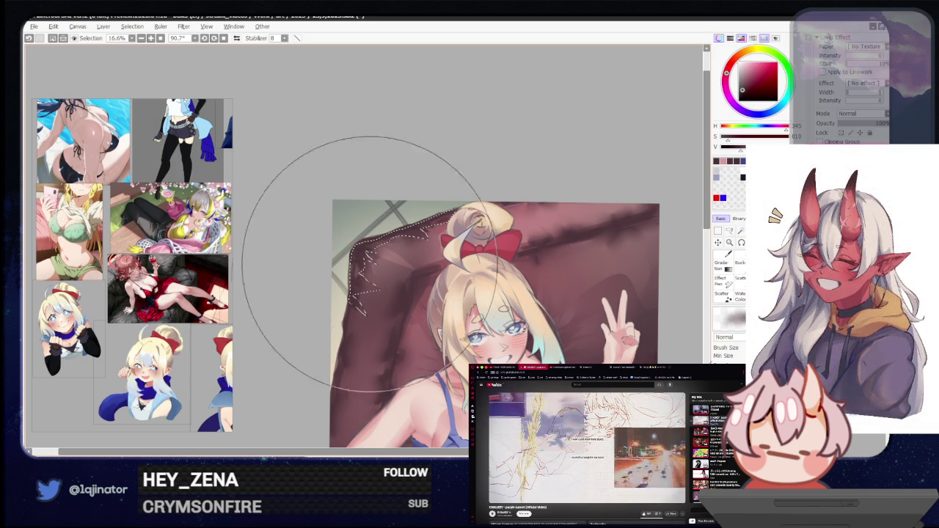
{"action": "key", "text": "minus"}
{"action": "left_click", "coordinate": [730, 230]}
{"action": "key", "text": "plus"}
{"action": "key", "text": "b"}
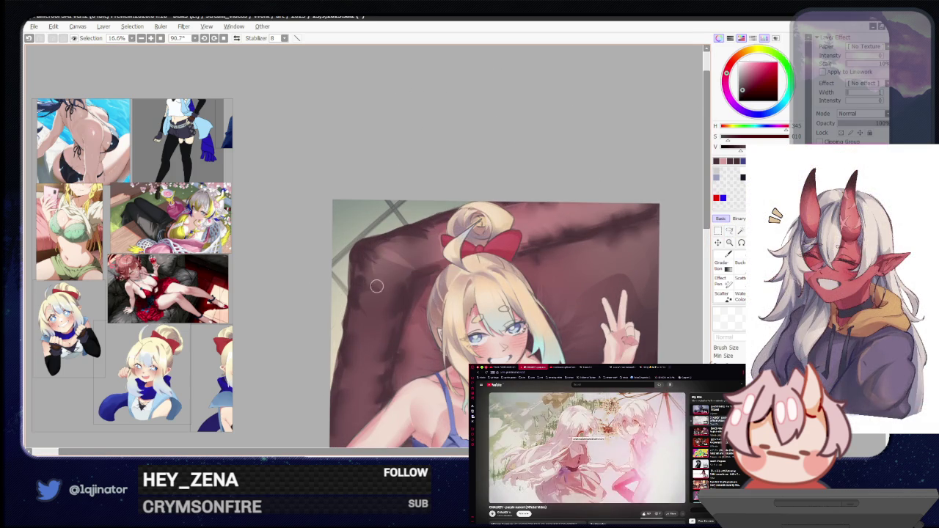
{"action": "scroll", "coordinate": [370, 275], "scroll_direction": "down", "scroll_amount": 2}
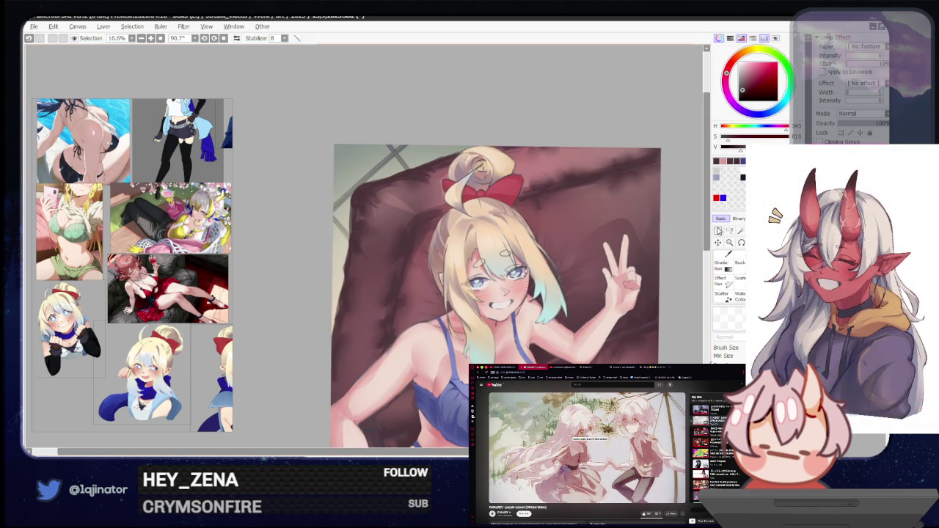
Lasso the pillow's left side beside the girl and shade it, zooming out to check
{"action": "key", "text": "l"}
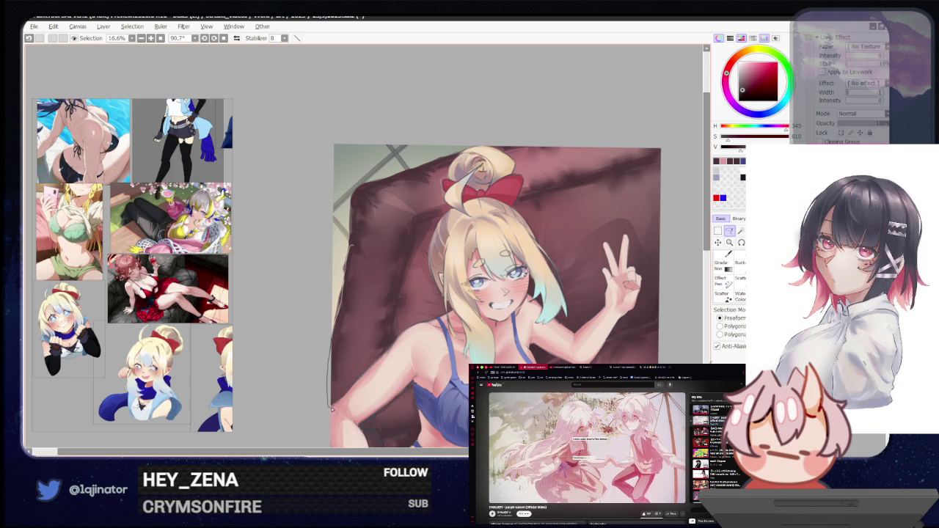
{"action": "mouse_move", "coordinate": [332, 374]}
{"action": "left_mouse_down"}
{"action": "mouse_move", "coordinate": [344, 309]}
{"action": "mouse_move", "coordinate": [364, 280]}
{"action": "left_mouse_up"}
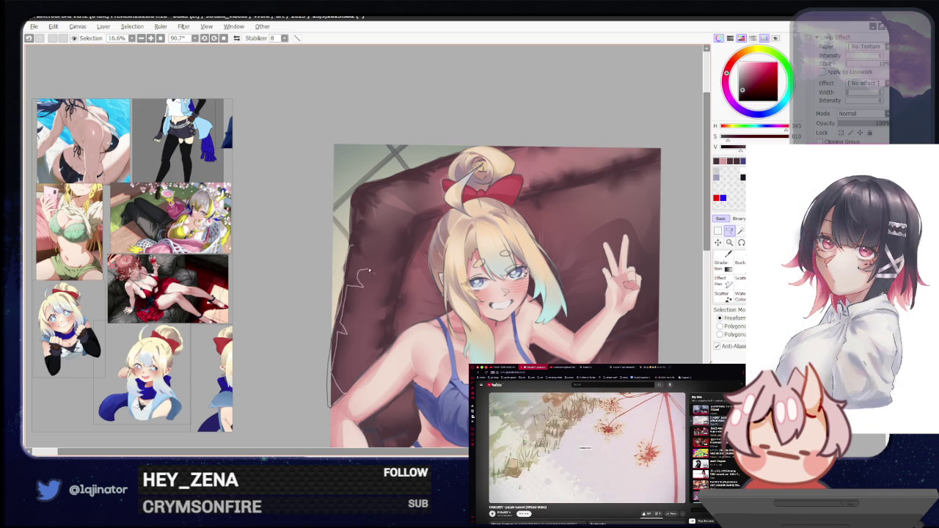
{"action": "key", "text": "b"}
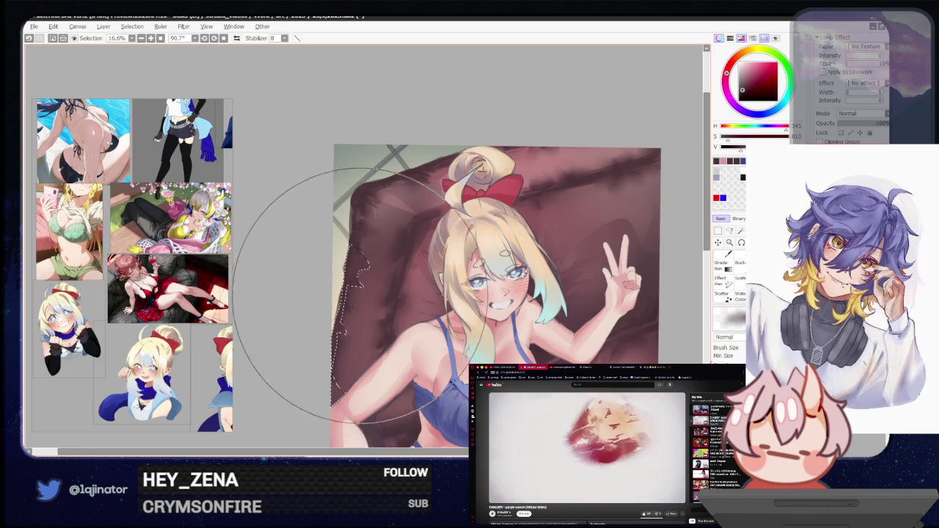
{"action": "key", "text": "minus"}
{"action": "key", "text": "minus"}
{"action": "key", "text": "plus"}
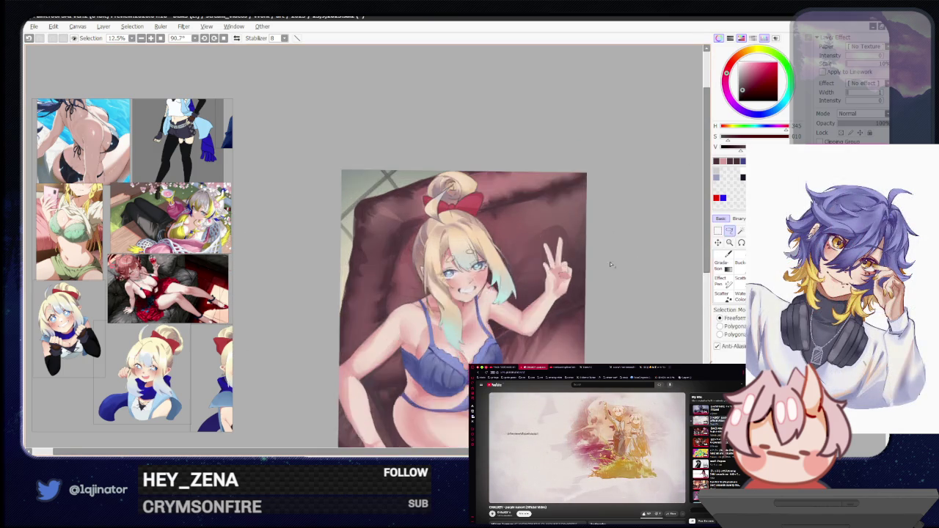
{"action": "key", "text": "plus"}
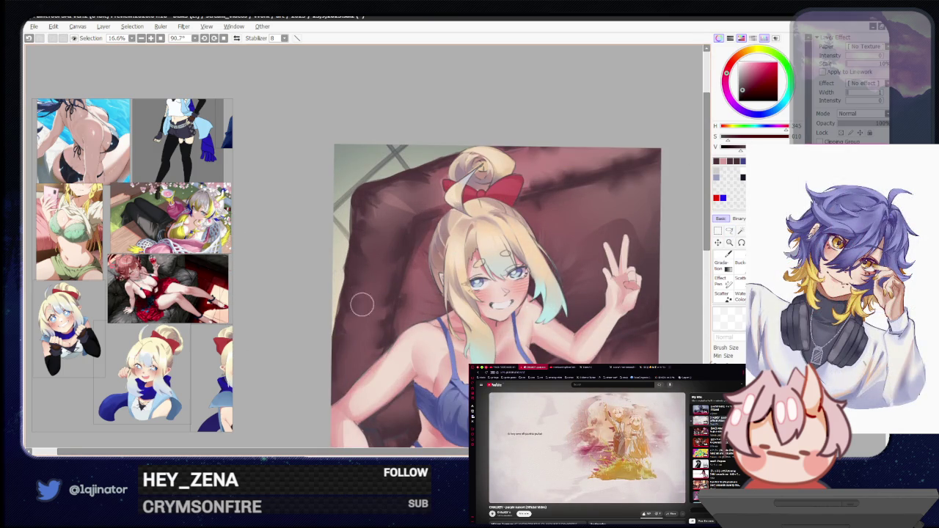
{"action": "key", "text": "minus"}
{"action": "key", "text": "minus"}
{"action": "key", "text": "minus"}
{"action": "key", "text": "minus"}
{"action": "key", "text": "minus"}
{"action": "key", "text": "minus"}
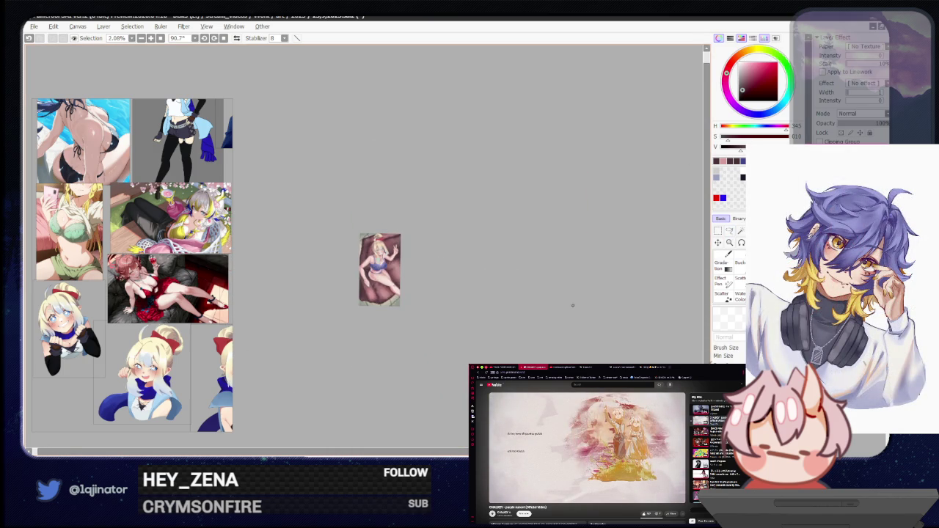
Zoom to 12.5% and blend the pillow shading around the bow, alternating brush and eraser
{"action": "key", "text": "plus"}
{"action": "key", "text": "plus"}
{"action": "key", "text": "plus"}
{"action": "key", "text": "plus"}
{"action": "key", "text": "plus"}
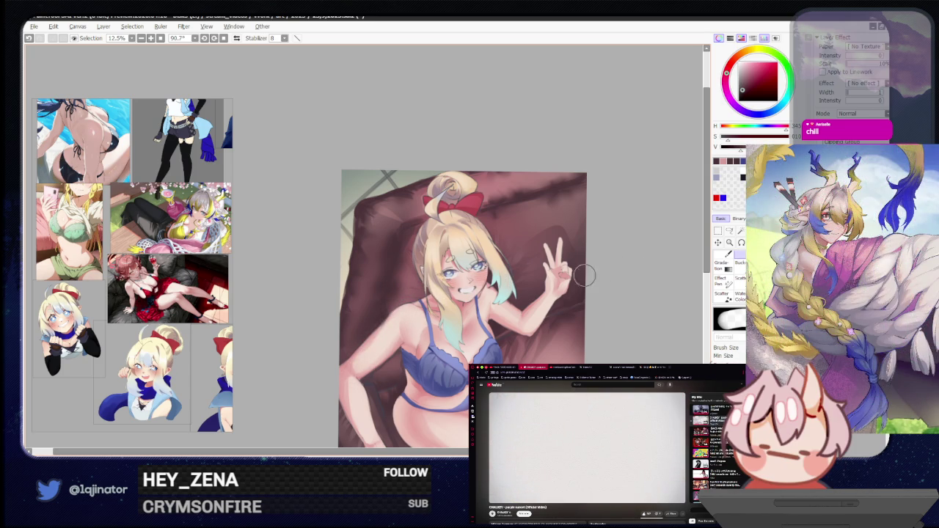
{"action": "left_click_drag", "start_coordinate": [489, 325], "coordinate": [479, 383]}
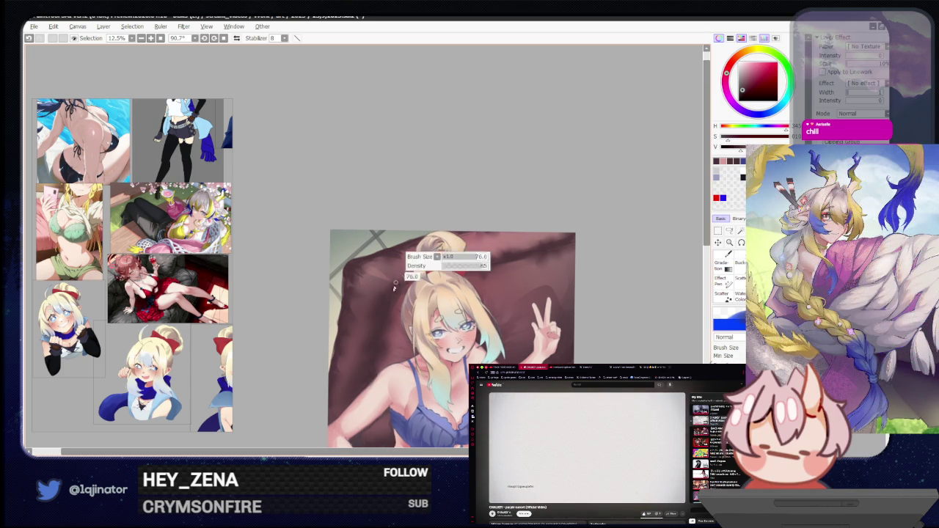
{"action": "key", "text": "e"}
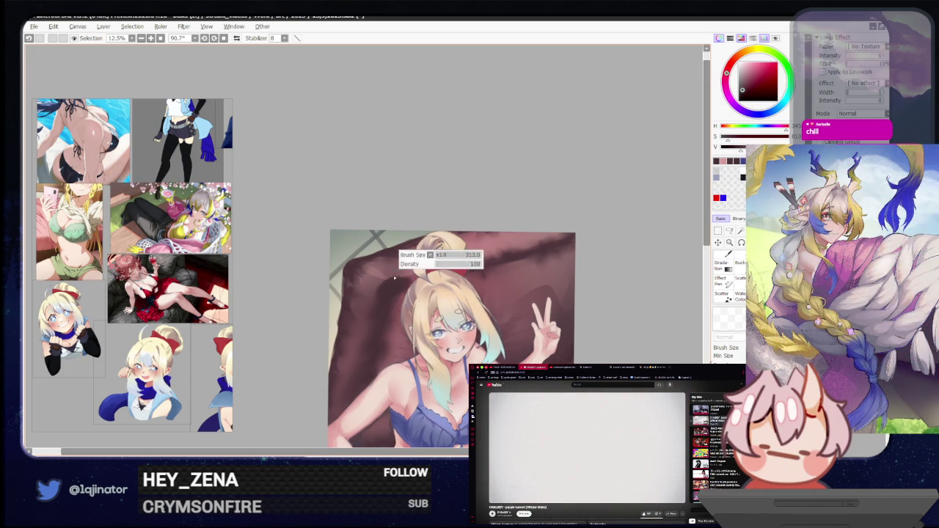
{"action": "key", "text": "b"}
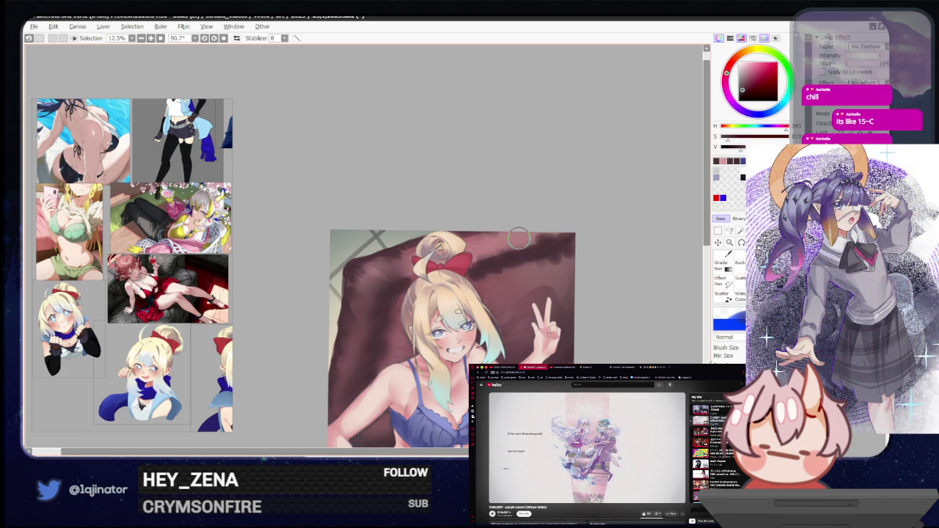
{"action": "key", "text": "e"}
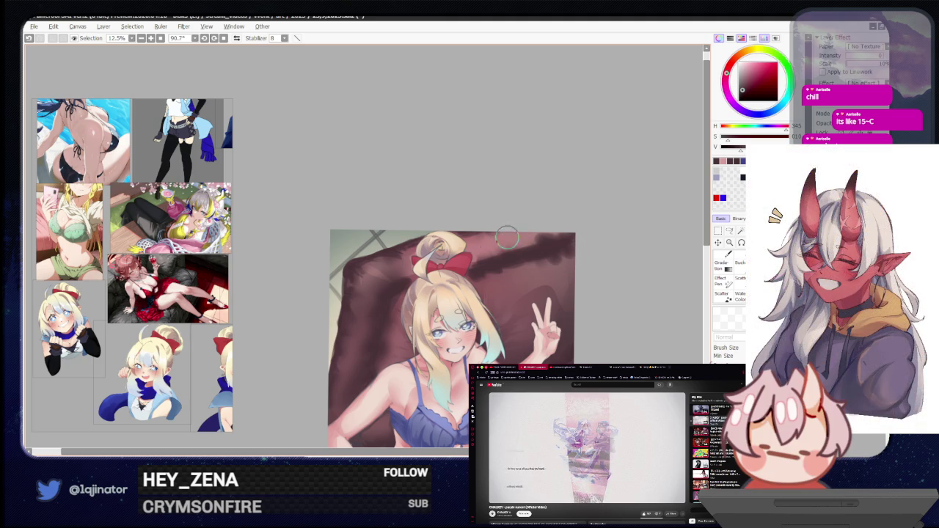
{"action": "key", "text": "b"}
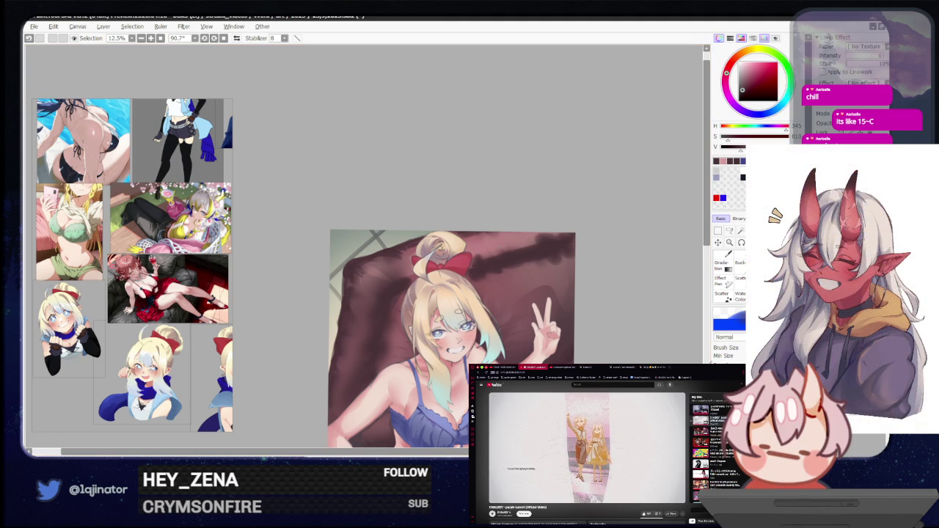
{"action": "key", "text": "alt+Tab"}
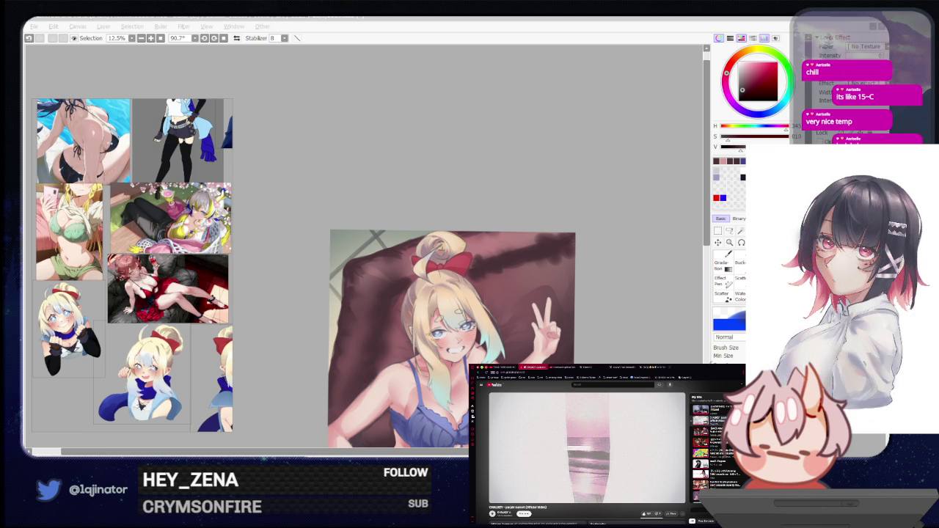
{"action": "left_click", "coordinate": [629, 315]}
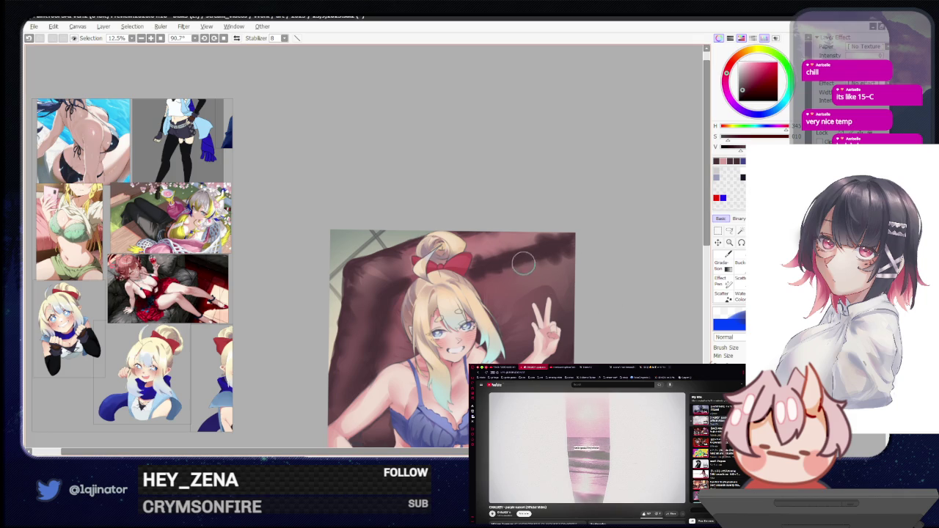
{"action": "key", "text": "e"}
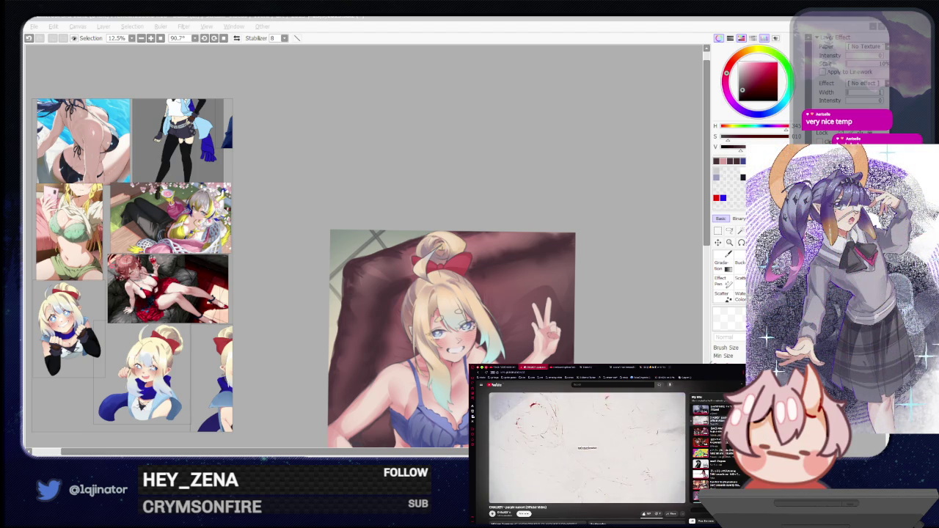
{"action": "left_click", "coordinate": [521, 233]}
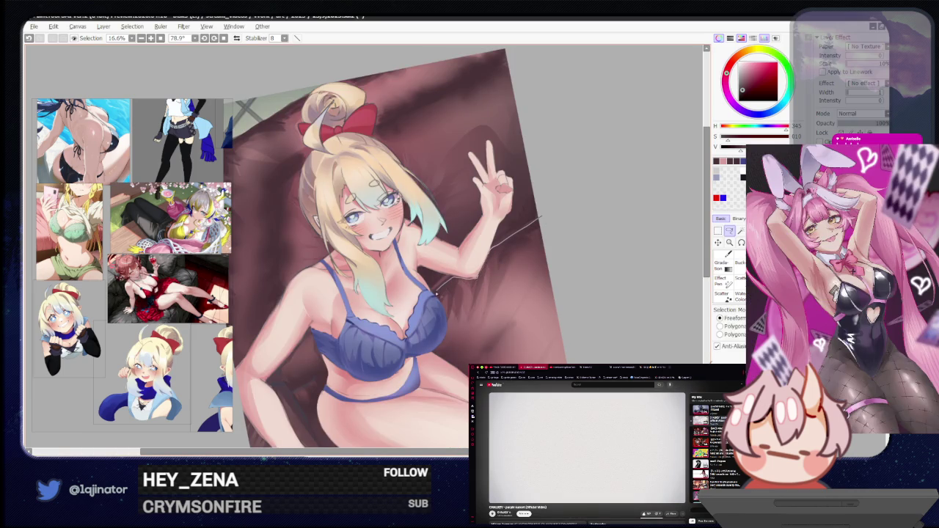
Lasso the cushion between the raised arm and chest, shade inside, then deselect
{"action": "left_click_drag", "start_coordinate": [450, 322], "coordinate": [452, 353]}
{"action": "left_click_drag", "start_coordinate": [535, 250], "coordinate": [521, 277]}
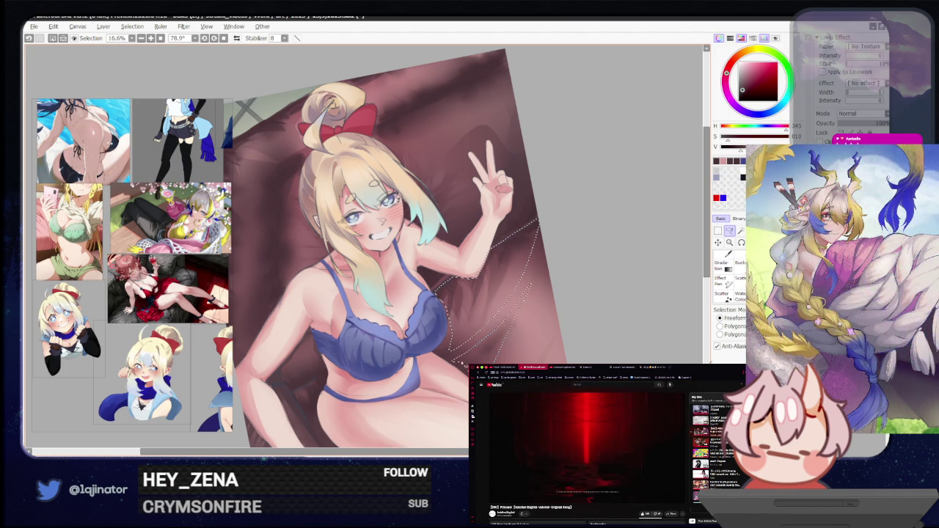
{"action": "left_click_drag", "start_coordinate": [529, 287], "coordinate": [519, 279]}
{"action": "key", "text": "b"}
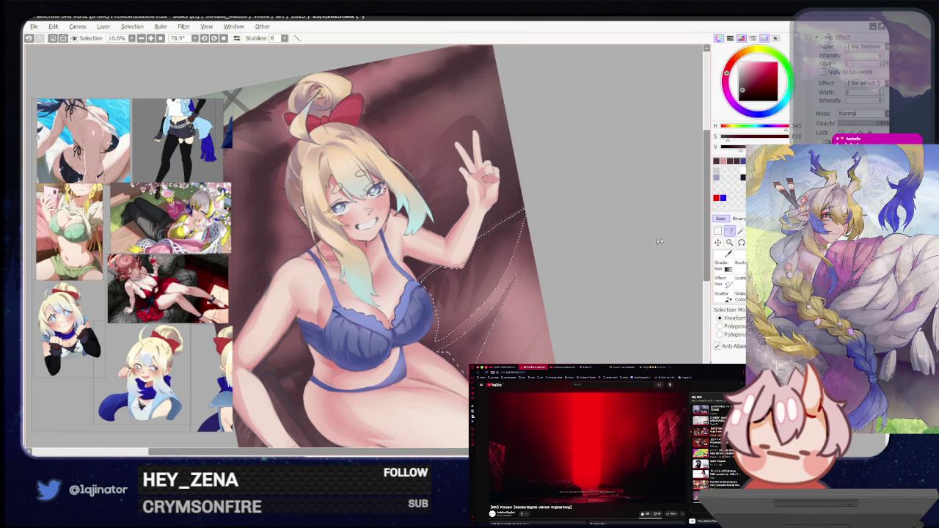
{"action": "key", "text": "ctrl+d"}
{"action": "key", "text": "e"}
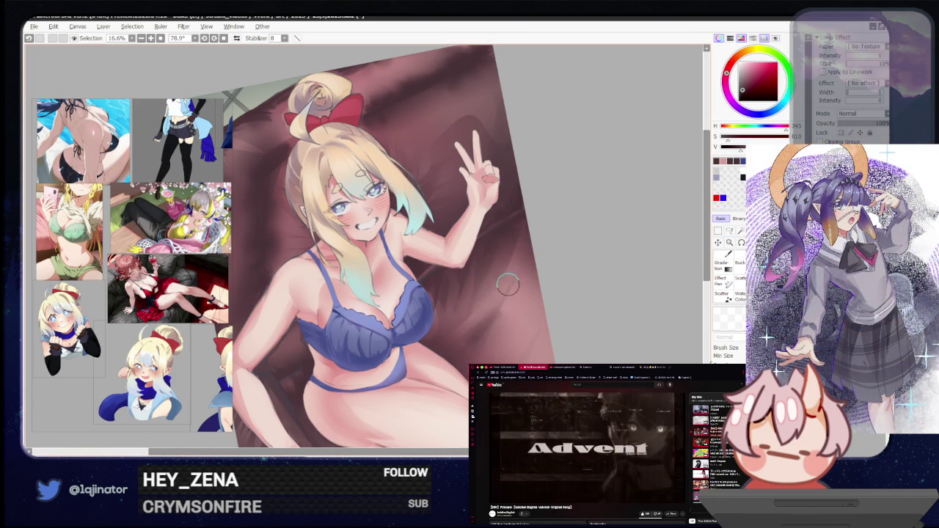
{"action": "scroll", "coordinate": [543, 294], "scroll_direction": "down", "scroll_amount": 2}
{"action": "scroll", "coordinate": [568, 272], "scroll_direction": "down", "scroll_amount": 2}
{"action": "scroll", "coordinate": [541, 254], "scroll_direction": "up", "scroll_amount": 2}
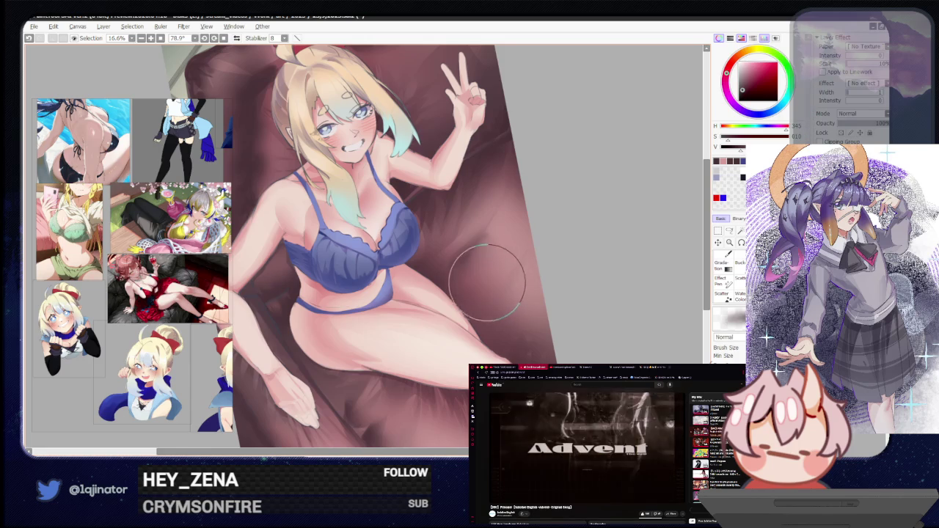
Rotate the canvas more upright and pan until the hair bun and red bow show
{"action": "key", "text": "b"}
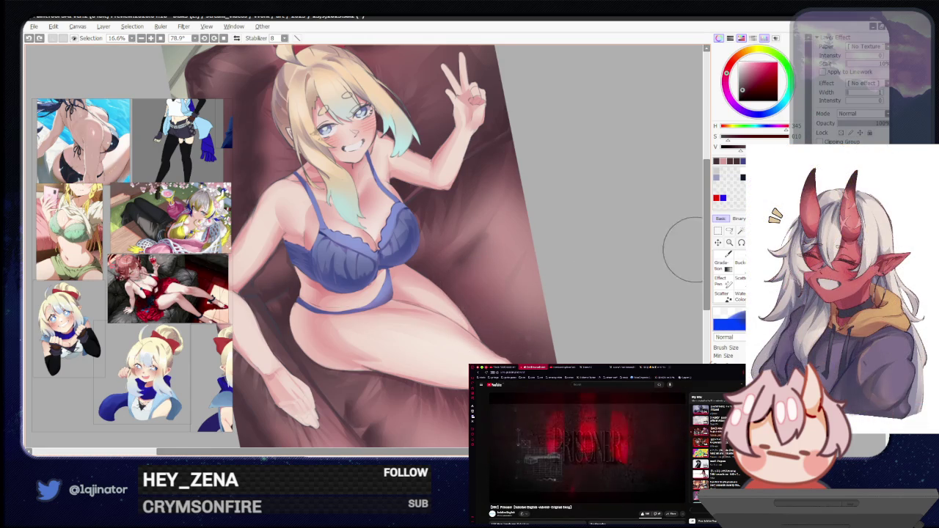
{"action": "left_click_drag", "start_coordinate": [629, 230], "coordinate": [431, 287]}
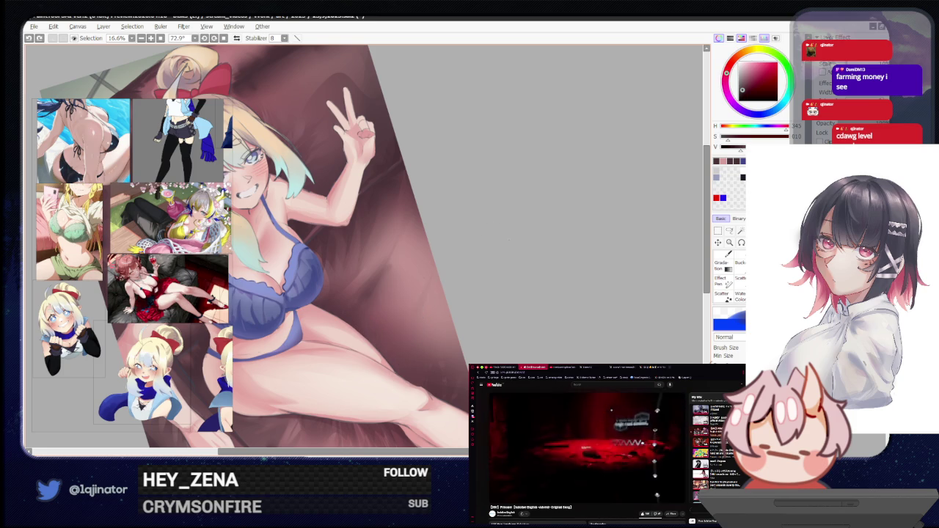
{"action": "left_click_drag", "start_coordinate": [587, 216], "coordinate": [536, 308]}
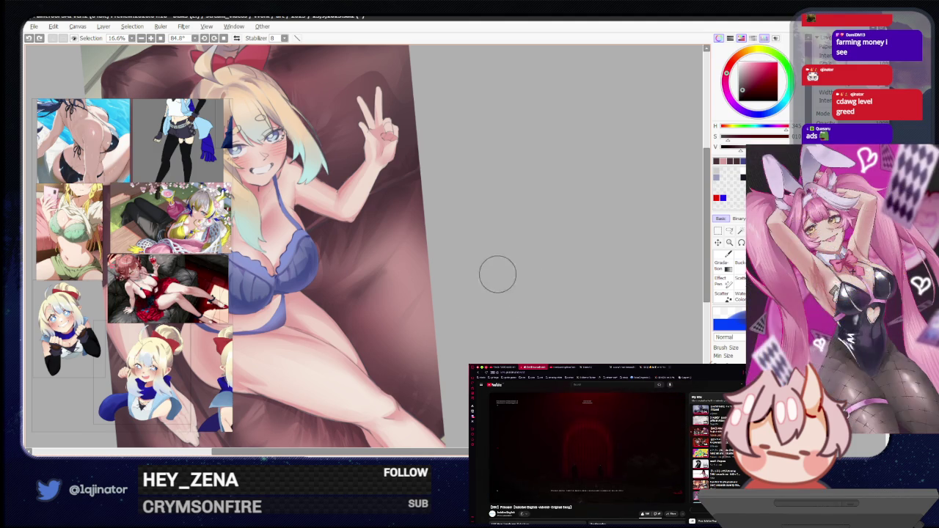
{"action": "left_click_drag", "start_coordinate": [380, 284], "coordinate": [450, 259]}
{"action": "key", "text": "e"}
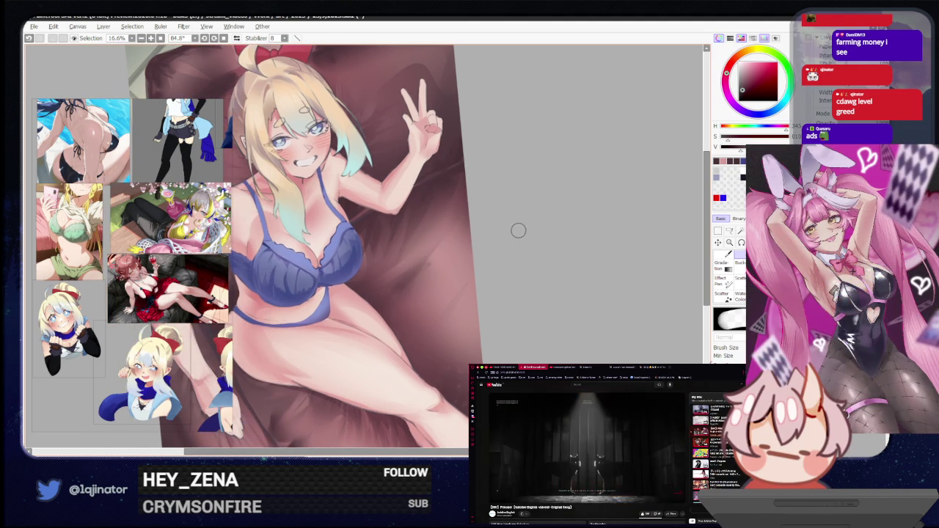
{"action": "mouse_move", "coordinate": [493, 268]}
{"action": "left_mouse_down"}
{"action": "mouse_move", "coordinate": [487, 287]}
{"action": "mouse_move", "coordinate": [474, 283]}
{"action": "mouse_move", "coordinate": [464, 297]}
{"action": "left_mouse_up"}
{"action": "mouse_move", "coordinate": [457, 122]}
{"action": "left_mouse_down"}
{"action": "mouse_move", "coordinate": [443, 127]}
{"action": "mouse_move", "coordinate": [456, 159]}
{"action": "left_mouse_up"}
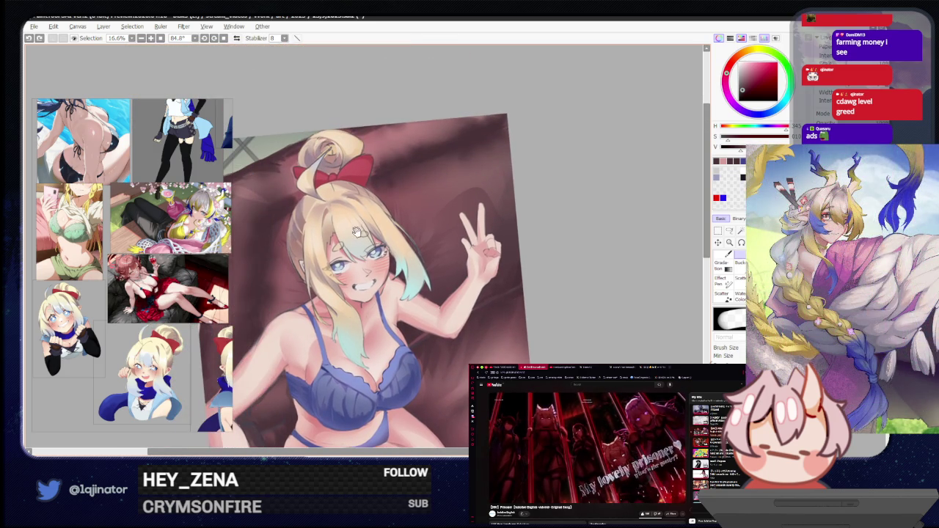
Pan, tilt and enlarge the view toward the girl's torso, switching to the eraser
{"action": "left_click_drag", "start_coordinate": [358, 224], "coordinate": [411, 274]}
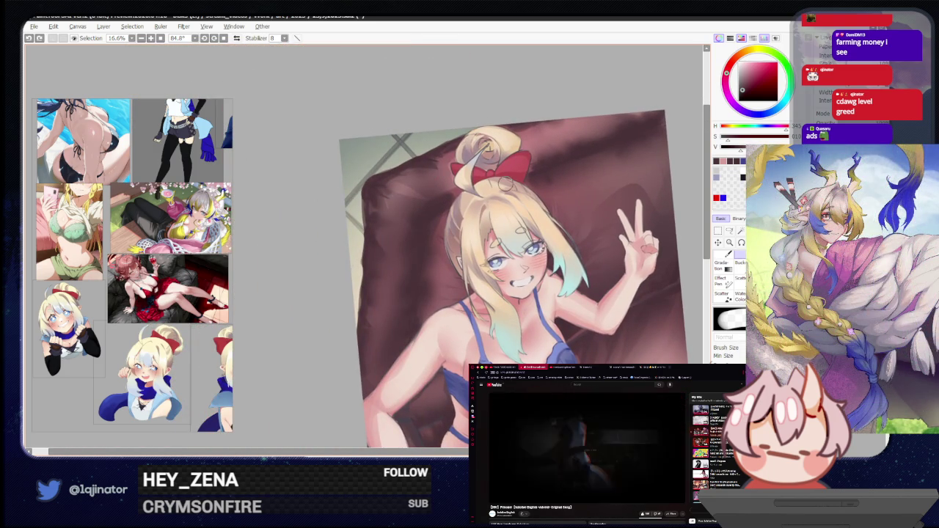
{"action": "scroll", "coordinate": [730, 276], "scroll_direction": "down", "scroll_amount": 2}
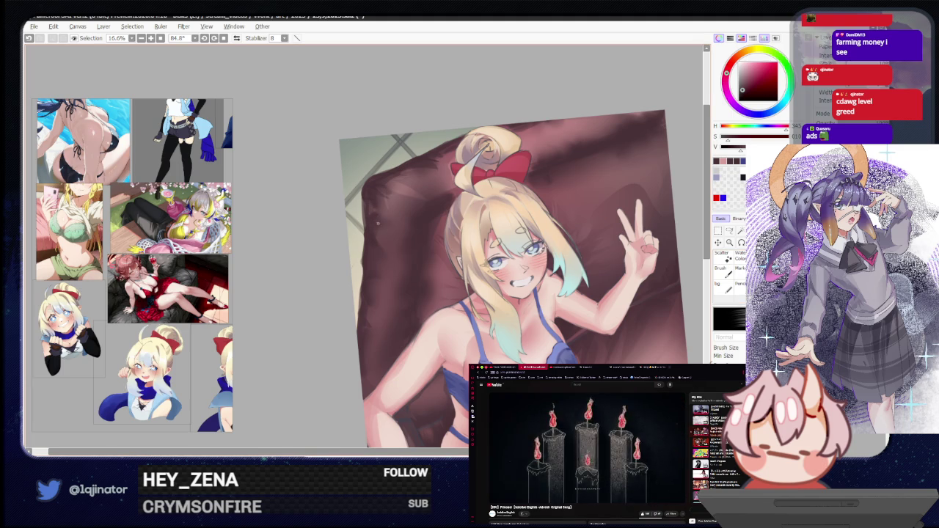
{"action": "key", "text": "e"}
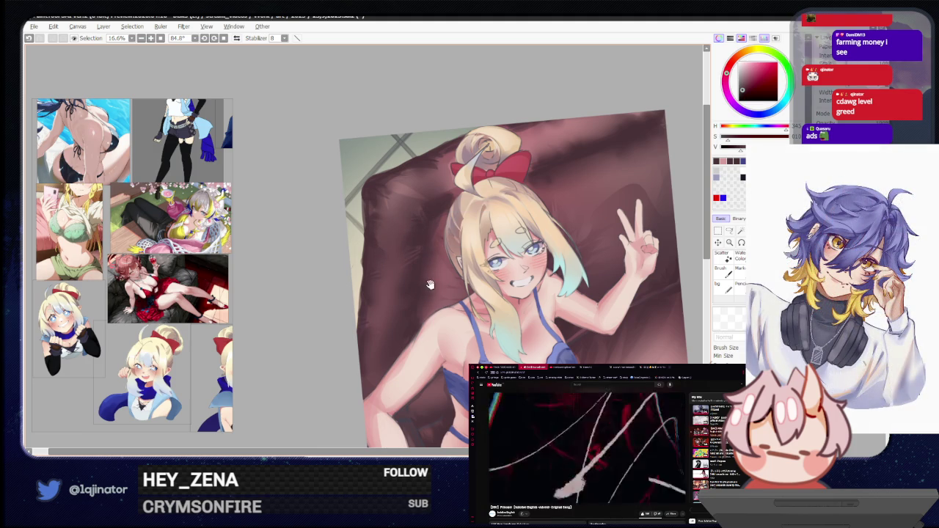
{"action": "left_click_drag", "start_coordinate": [436, 295], "coordinate": [420, 268]}
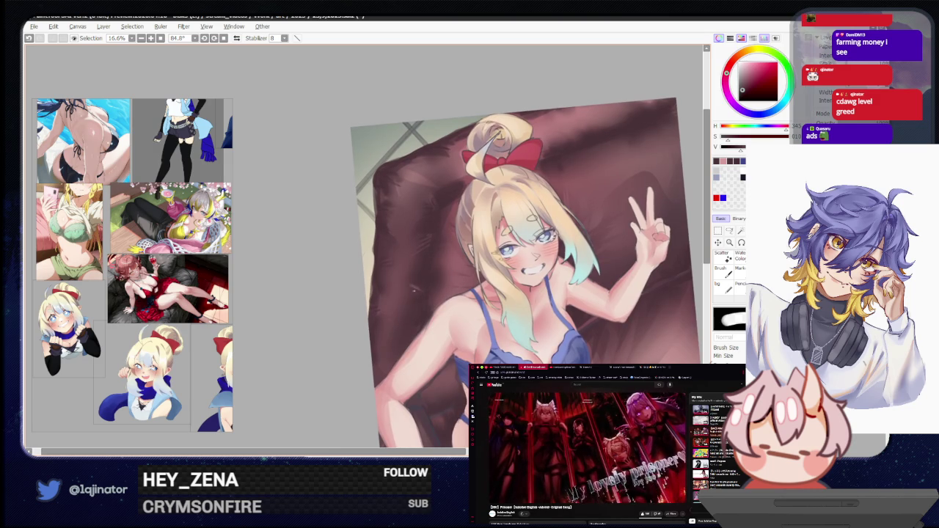
{"action": "key", "text": "e"}
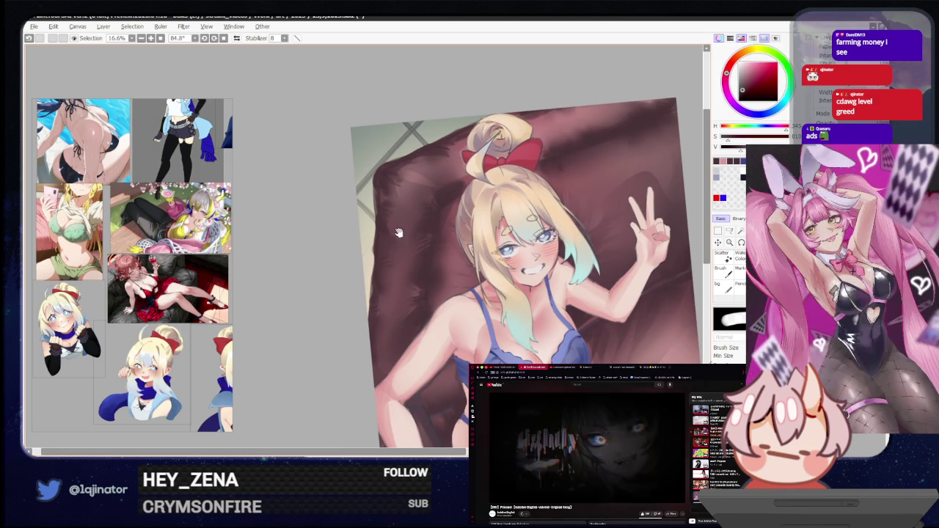
Pan down and left to her legs on the cushion, toggling between brush and eraser
{"action": "left_click_drag", "start_coordinate": [394, 235], "coordinate": [401, 296]}
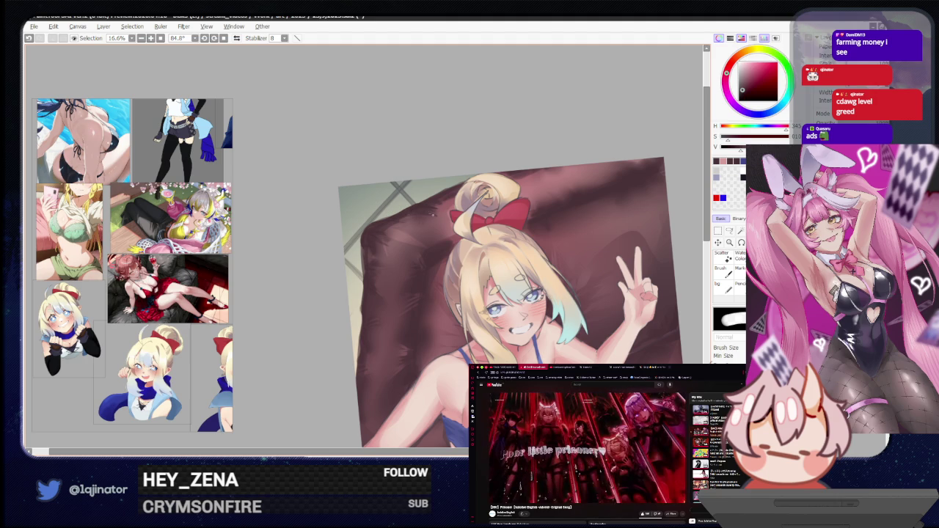
{"action": "left_click_drag", "start_coordinate": [499, 294], "coordinate": [422, 330]}
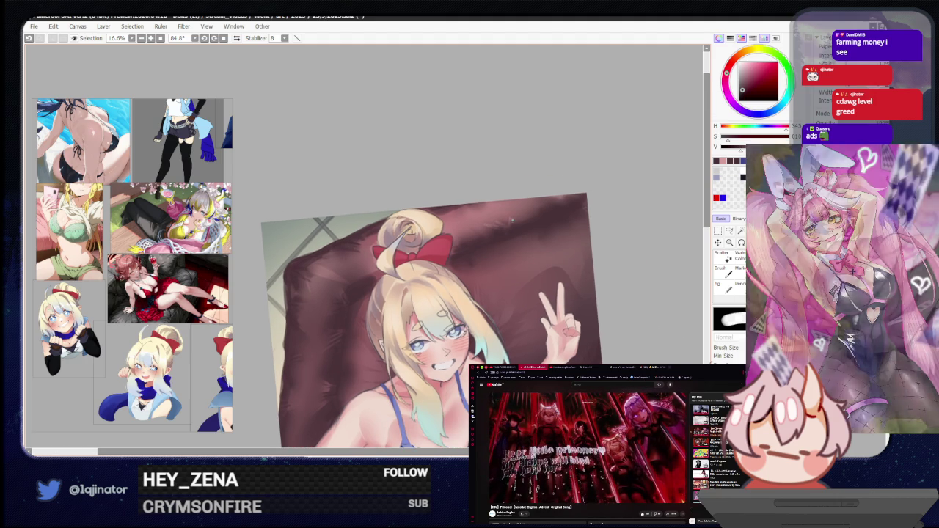
{"action": "key", "text": "b"}
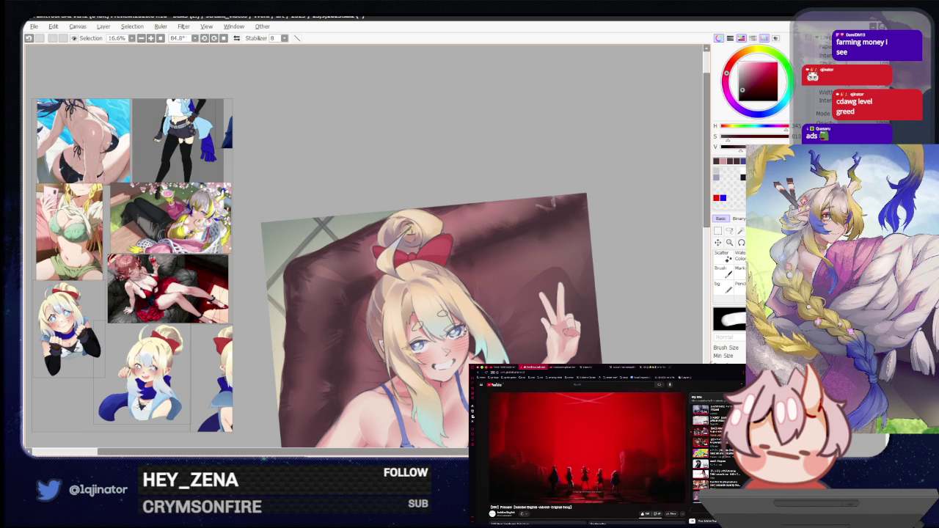
{"action": "key", "text": "e"}
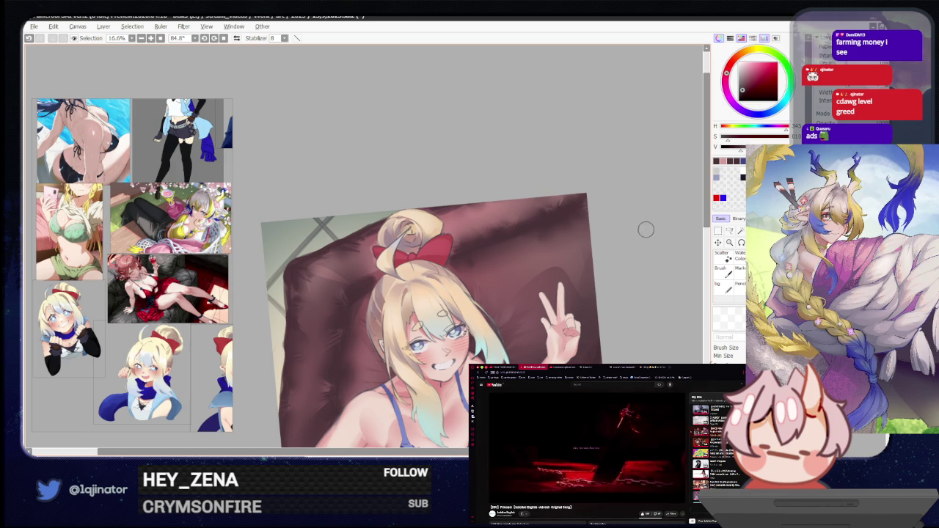
{"action": "mouse_move", "coordinate": [602, 269]}
{"action": "left_mouse_down"}
{"action": "mouse_move", "coordinate": [598, 304]}
{"action": "mouse_move", "coordinate": [558, 307]}
{"action": "left_mouse_up"}
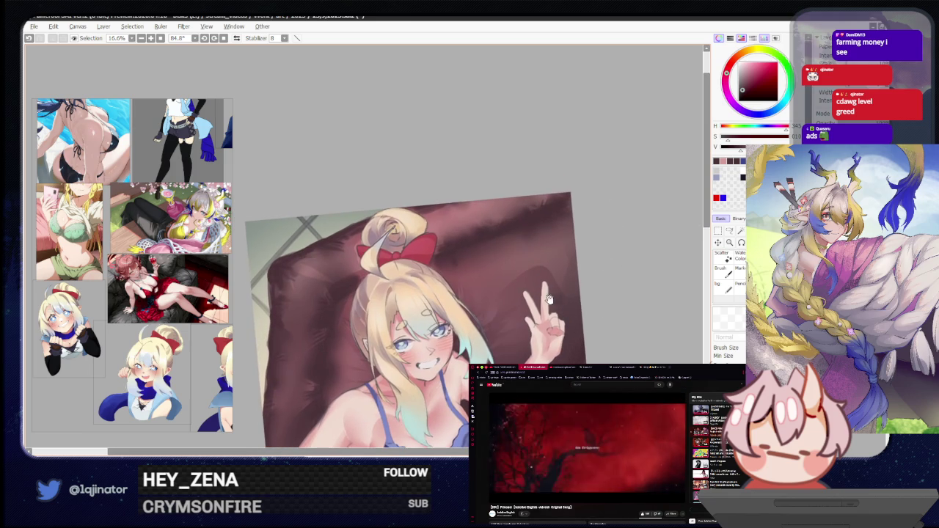
{"action": "key", "text": "b"}
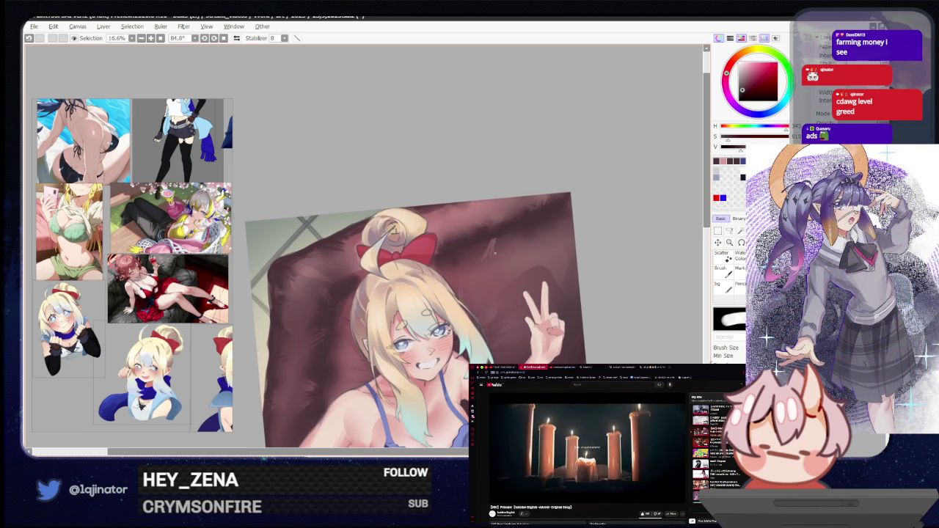
{"action": "key", "text": "e"}
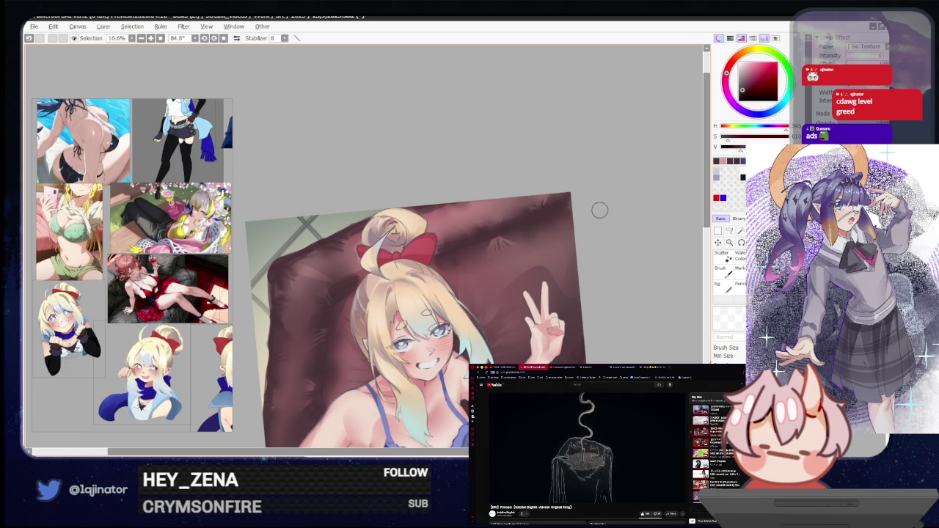
{"action": "left_click_drag", "start_coordinate": [543, 243], "coordinate": [478, 337]}
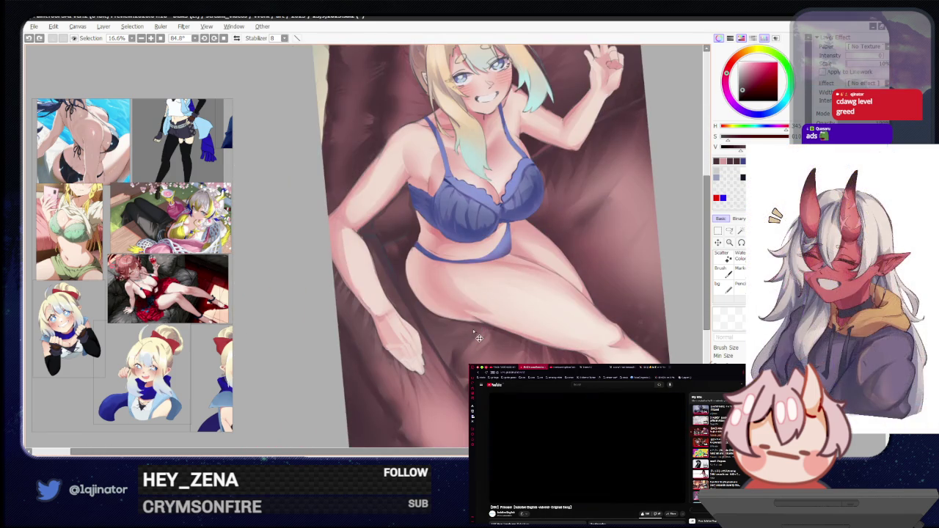
Rotate the view and trace a trial lasso selection down the left arm
{"action": "mouse_move", "coordinate": [496, 294]}
{"action": "left_mouse_down"}
{"action": "mouse_move", "coordinate": [497, 266]}
{"action": "mouse_move", "coordinate": [546, 287]}
{"action": "mouse_move", "coordinate": [492, 317]}
{"action": "mouse_move", "coordinate": [470, 304]}
{"action": "mouse_move", "coordinate": [438, 368]}
{"action": "mouse_move", "coordinate": [497, 321]}
{"action": "mouse_move", "coordinate": [587, 294]}
{"action": "mouse_move", "coordinate": [660, 254]}
{"action": "left_mouse_up"}
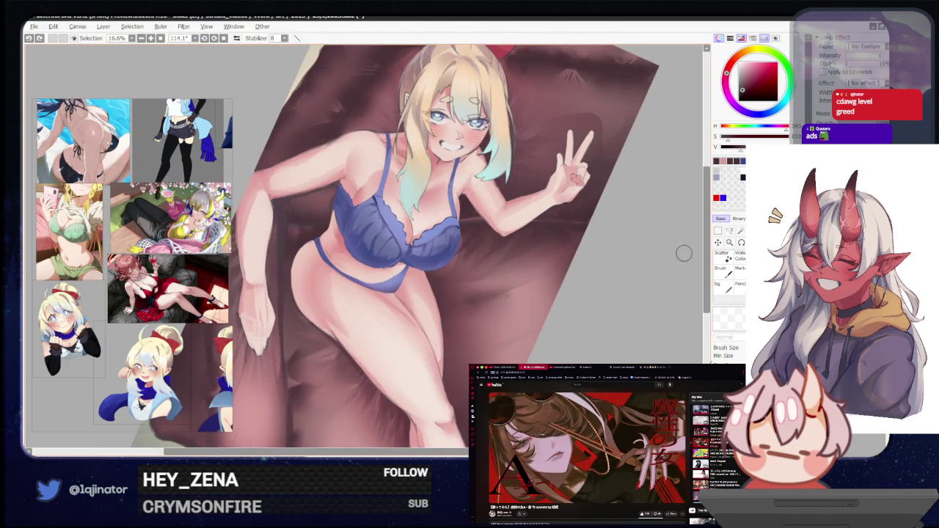
{"action": "left_click", "coordinate": [730, 232]}
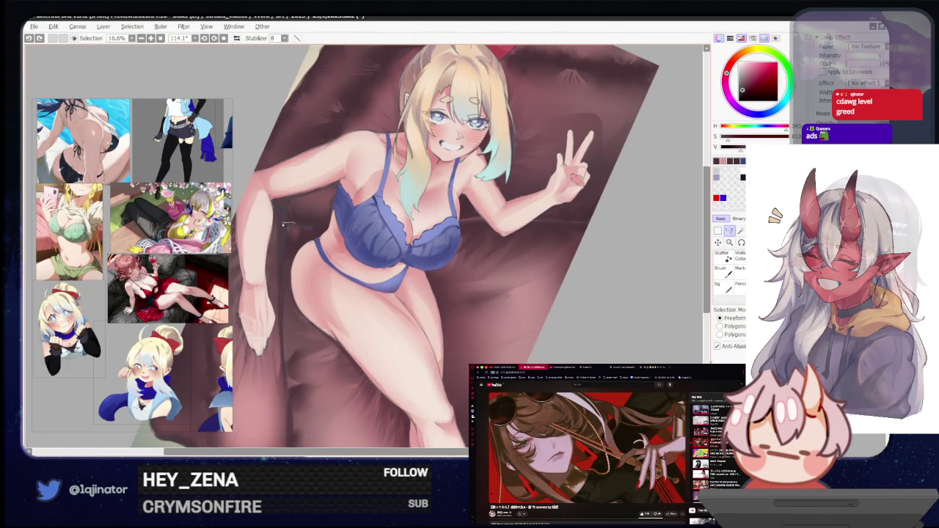
{"action": "mouse_move", "coordinate": [297, 226]}
{"action": "left_mouse_down"}
{"action": "mouse_move", "coordinate": [281, 339]}
{"action": "mouse_move", "coordinate": [305, 321]}
{"action": "left_mouse_up"}
{"action": "left_click_drag", "start_coordinate": [291, 288], "coordinate": [294, 292]}
{"action": "key", "text": "b"}
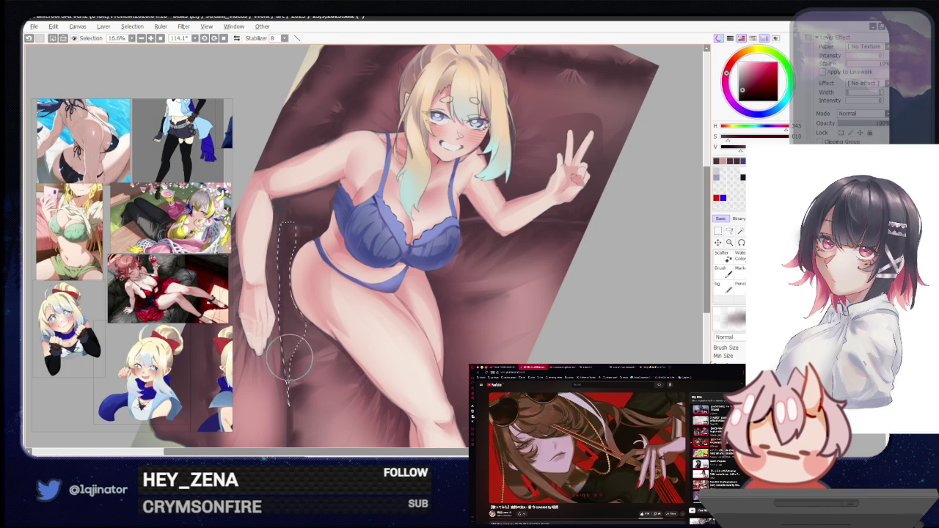
{"action": "left_click", "coordinate": [729, 231]}
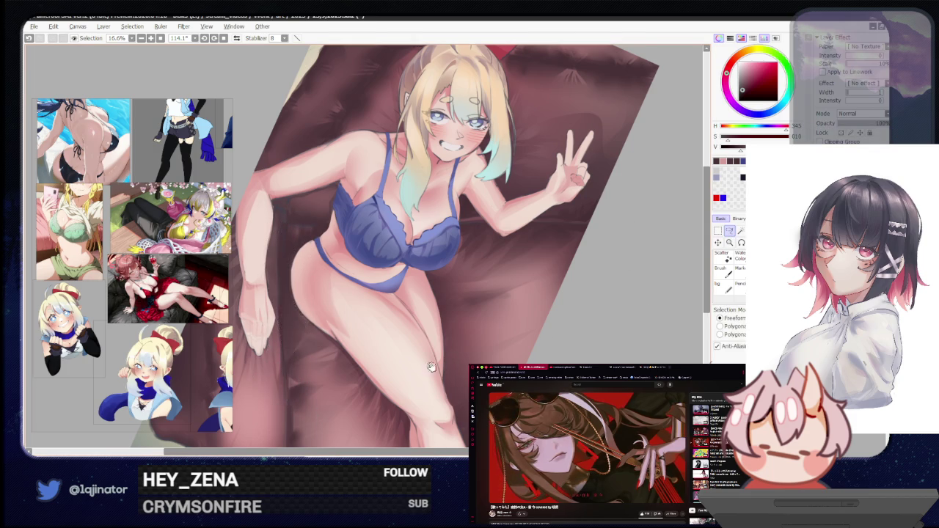
Rotate the canvas nearer upright and pan up to the hair bun and red bow
{"action": "left_click_drag", "start_coordinate": [452, 360], "coordinate": [448, 329]}
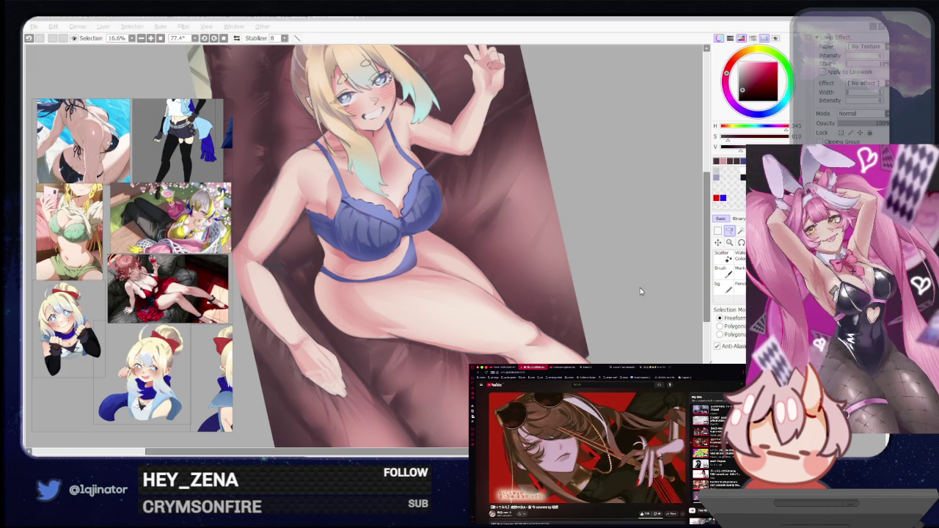
{"action": "left_click_drag", "start_coordinate": [371, 332], "coordinate": [390, 362]}
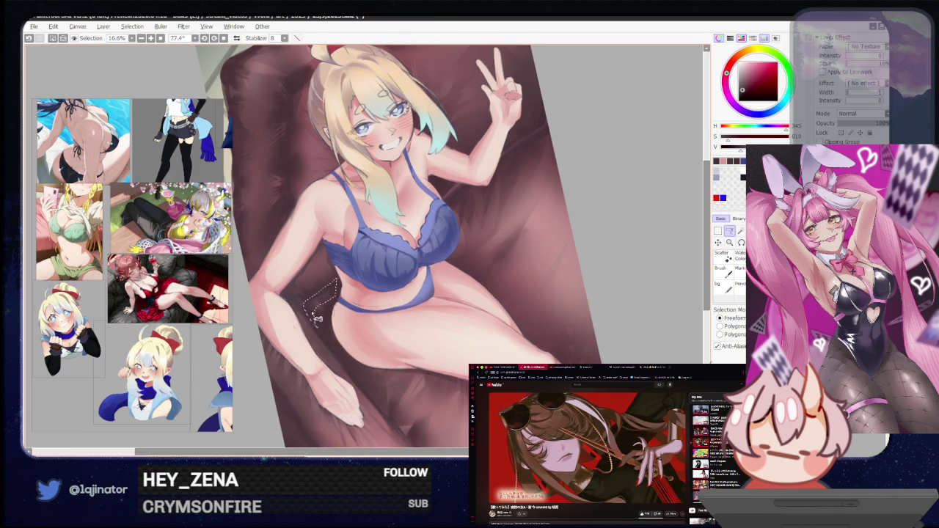
{"action": "left_click_drag", "start_coordinate": [320, 314], "coordinate": [317, 292]}
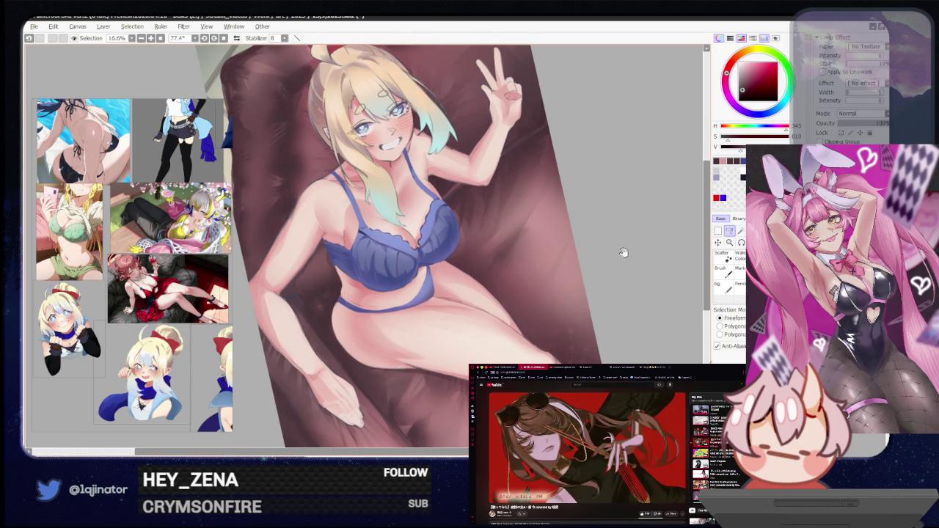
{"action": "left_click_drag", "start_coordinate": [621, 281], "coordinate": [608, 333]}
{"action": "mouse_move", "coordinate": [578, 291]}
{"action": "left_mouse_down"}
{"action": "mouse_move", "coordinate": [576, 334]}
{"action": "mouse_move", "coordinate": [462, 314]}
{"action": "left_mouse_up"}
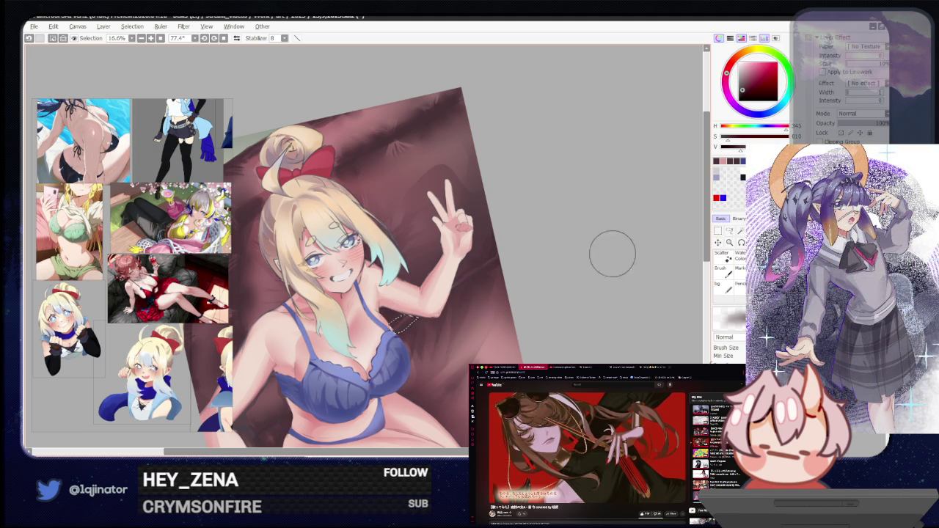
Zoom in on her face and upper body, toggling from selection to brush and eraser
{"action": "scroll", "coordinate": [514, 307], "scroll_direction": "up", "scroll_amount": 1}
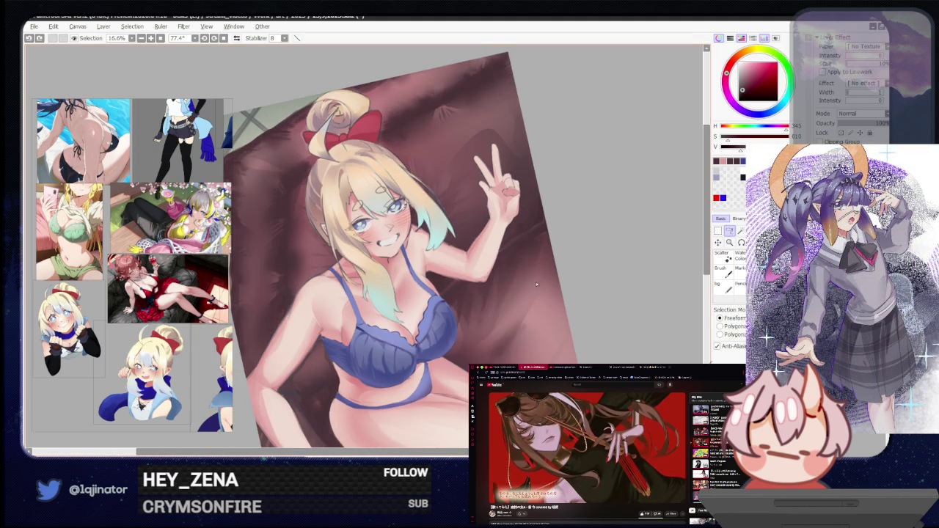
{"action": "scroll", "coordinate": [485, 286], "scroll_direction": "up", "scroll_amount": 1}
{"action": "key", "text": "b"}
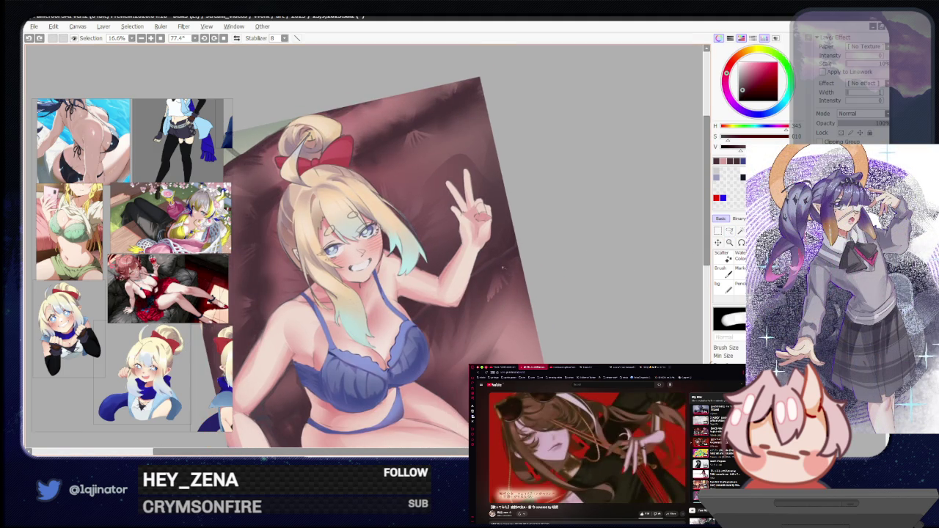
{"action": "key", "text": "e"}
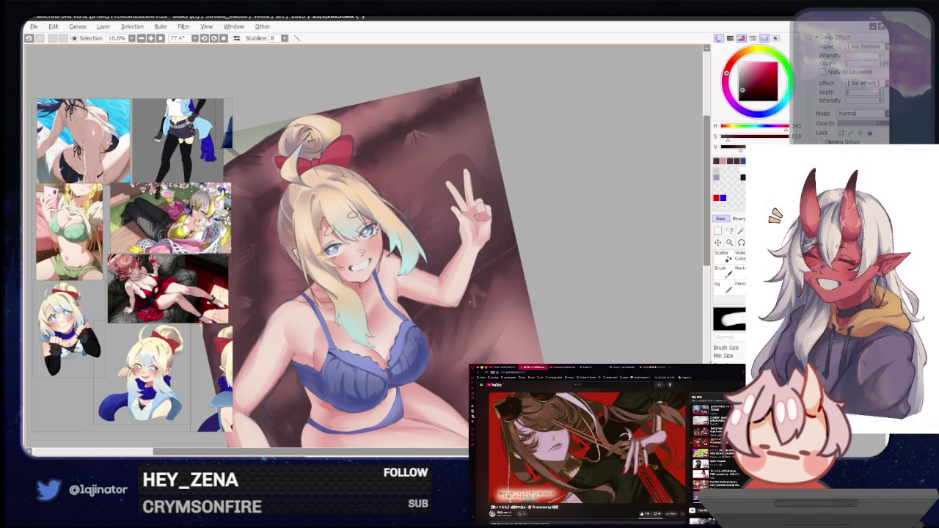
{"action": "key", "text": "e"}
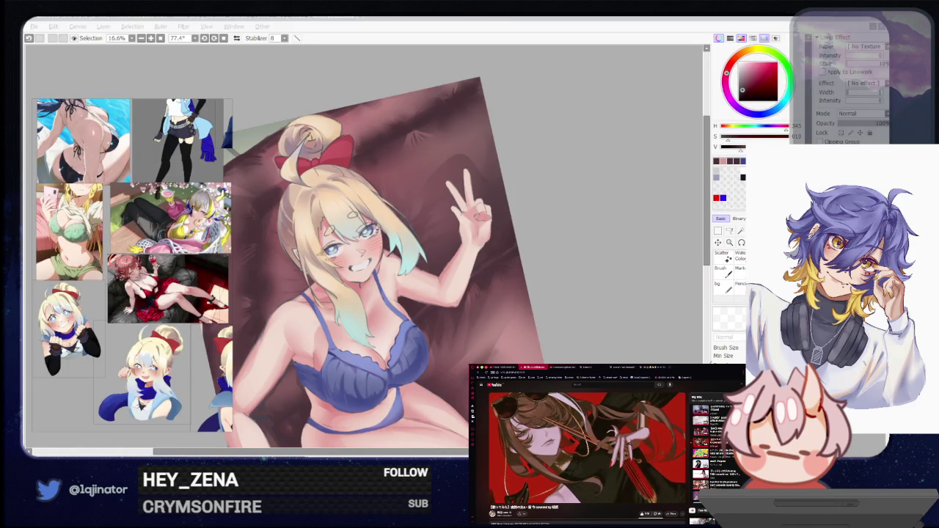
{"action": "left_click", "coordinate": [626, 298]}
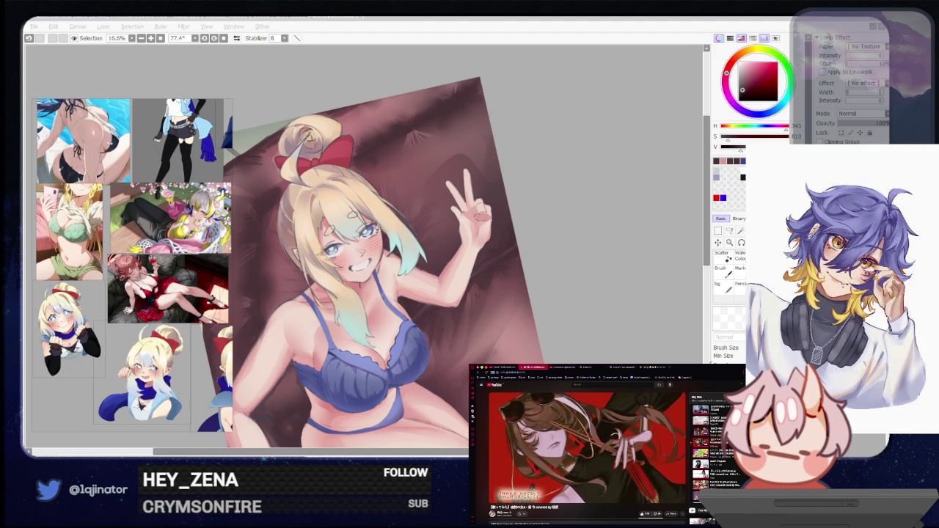
Zoom from 8.33% to 16.6% and rotate the canvas to about 2.8° over the cushion
{"action": "left_click", "coordinate": [600, 280]}
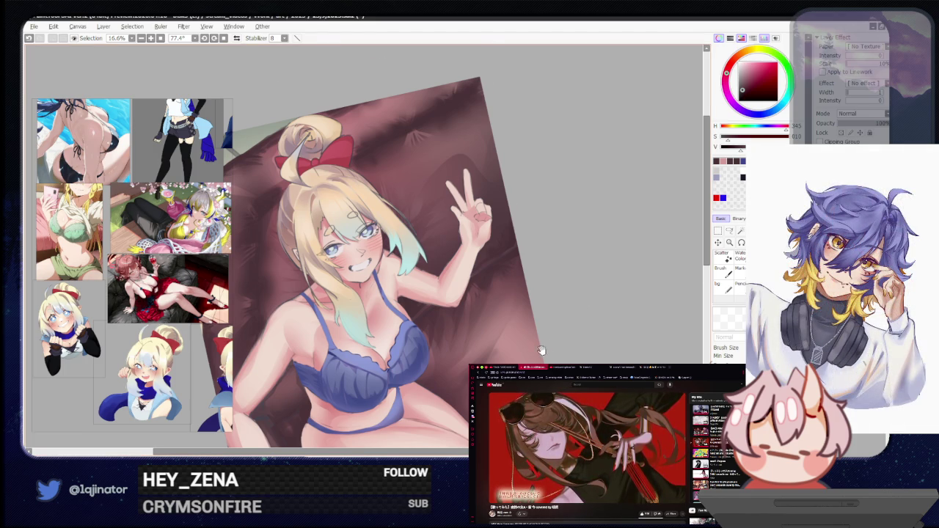
{"action": "scroll", "coordinate": [546, 345], "scroll_direction": "down", "scroll_amount": 1}
{"action": "scroll", "coordinate": [532, 294], "scroll_direction": "down", "scroll_amount": 1}
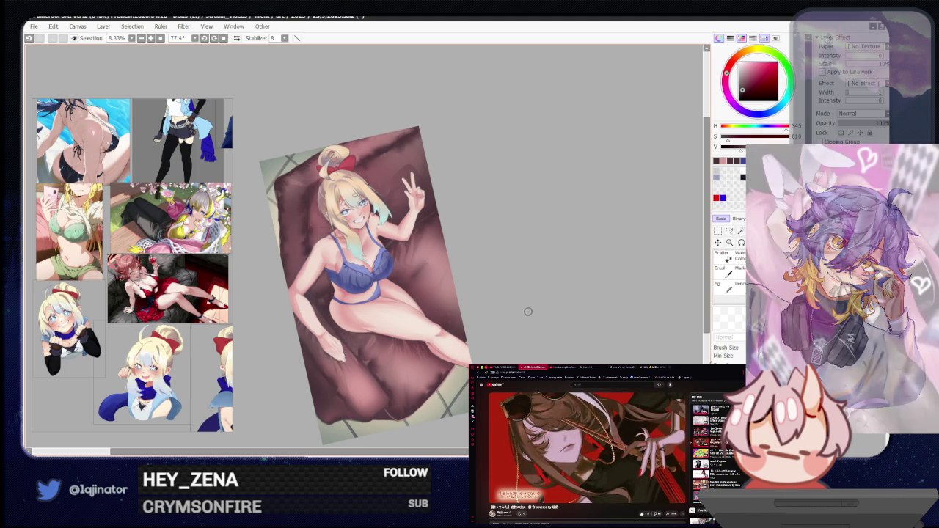
{"action": "left_click_drag", "start_coordinate": [529, 332], "coordinate": [528, 328]}
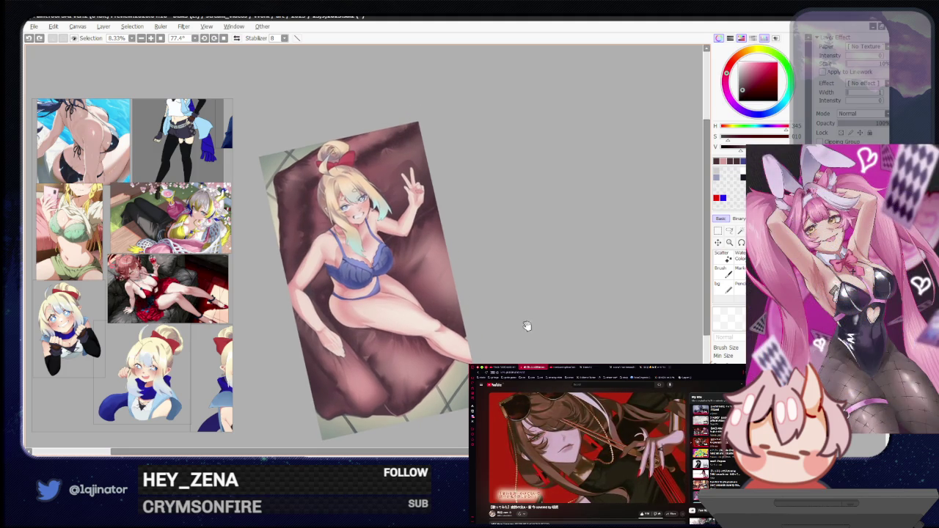
{"action": "scroll", "coordinate": [521, 311], "scroll_direction": "down", "scroll_amount": 1}
{"action": "scroll", "coordinate": [519, 311], "scroll_direction": "down", "scroll_amount": 1}
{"action": "scroll", "coordinate": [519, 310], "scroll_direction": "down", "scroll_amount": 1}
{"action": "scroll", "coordinate": [510, 316], "scroll_direction": "down", "scroll_amount": 1}
{"action": "left_click_drag", "start_coordinate": [429, 402], "coordinate": [499, 300]}
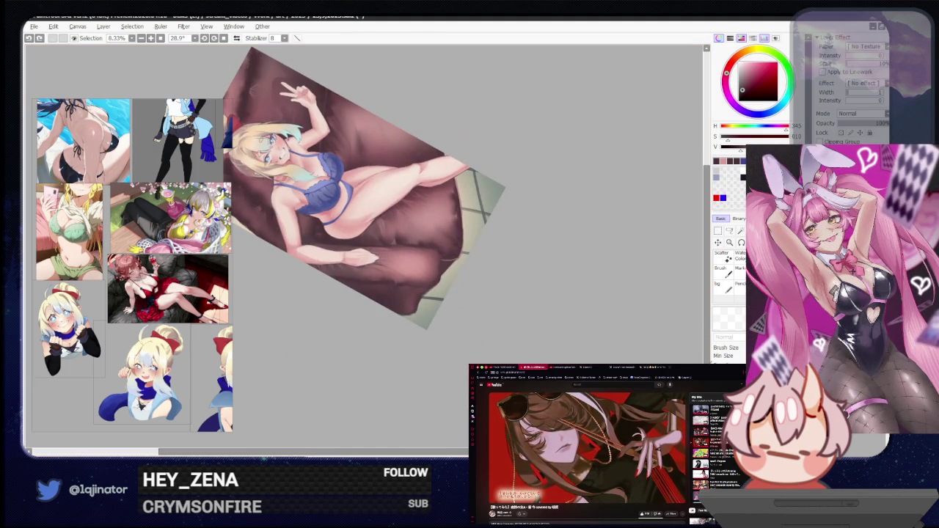
{"action": "scroll", "coordinate": [470, 311], "scroll_direction": "up", "scroll_amount": 1}
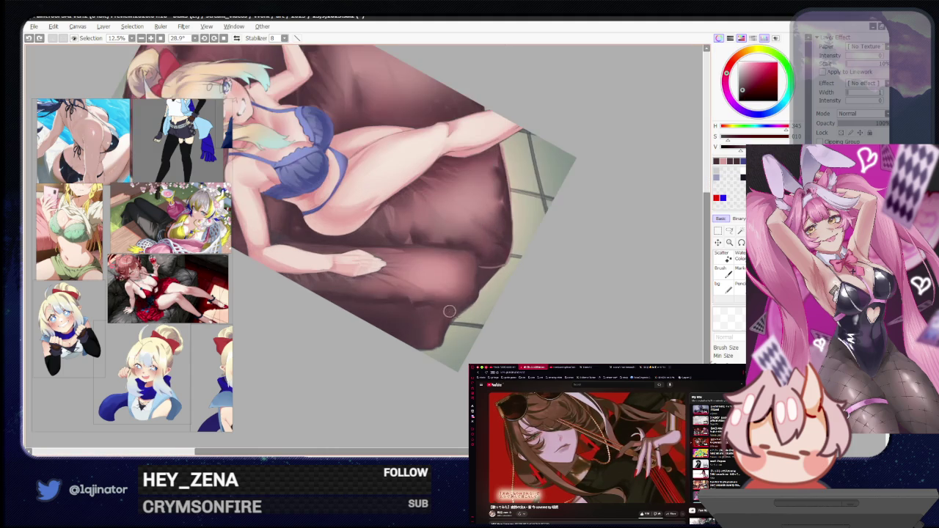
{"action": "left_click_drag", "start_coordinate": [450, 308], "coordinate": [448, 314]}
{"action": "scroll", "coordinate": [448, 313], "scroll_direction": "up", "scroll_amount": 1}
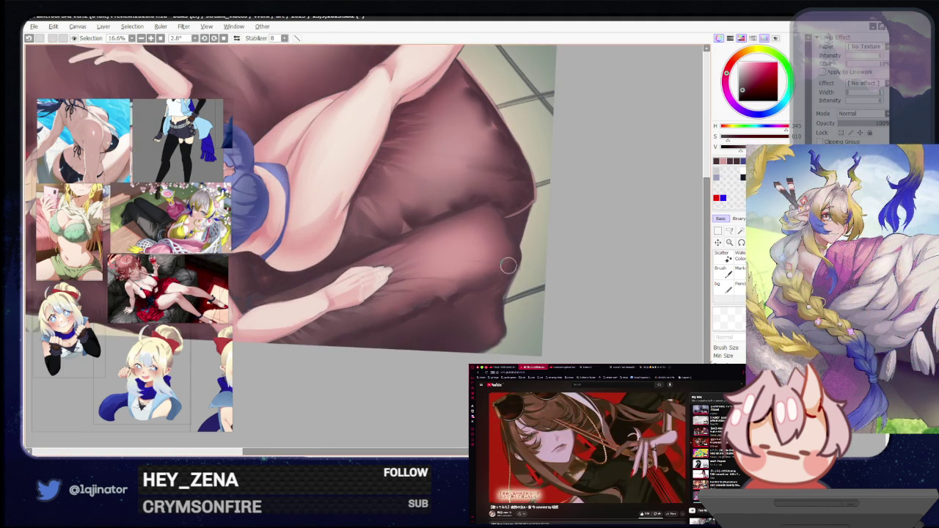
Pick a darker colour, paint a shadow stroke on the cushion, and erase it softer
{"action": "mouse_move", "coordinate": [463, 293]}
{"action": "left_mouse_down"}
{"action": "mouse_move", "coordinate": [451, 300]}
{"action": "mouse_move", "coordinate": [482, 273]}
{"action": "mouse_move", "coordinate": [464, 268]}
{"action": "left_mouse_up"}
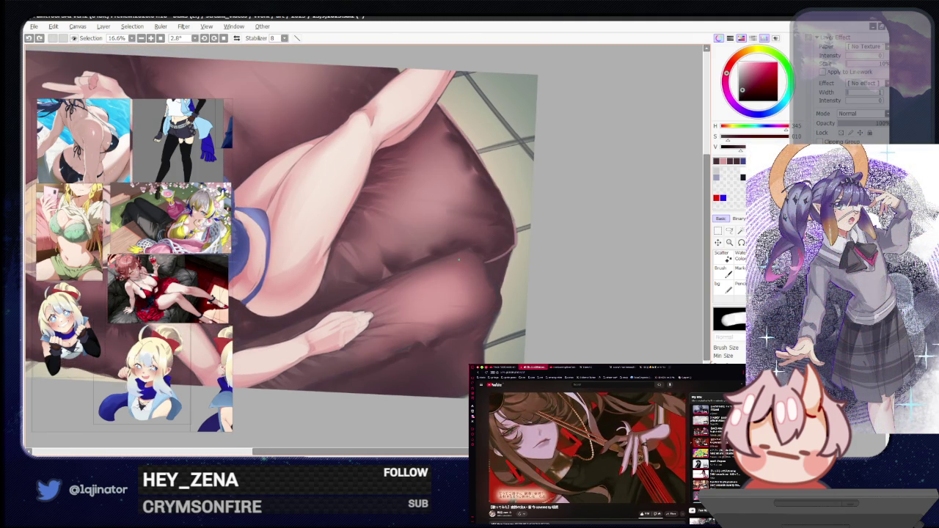
{"action": "left_click", "coordinate": [463, 251], "text": "alt"}
{"action": "left_click_drag", "start_coordinate": [465, 250], "coordinate": [459, 262]}
{"action": "key", "text": "e"}
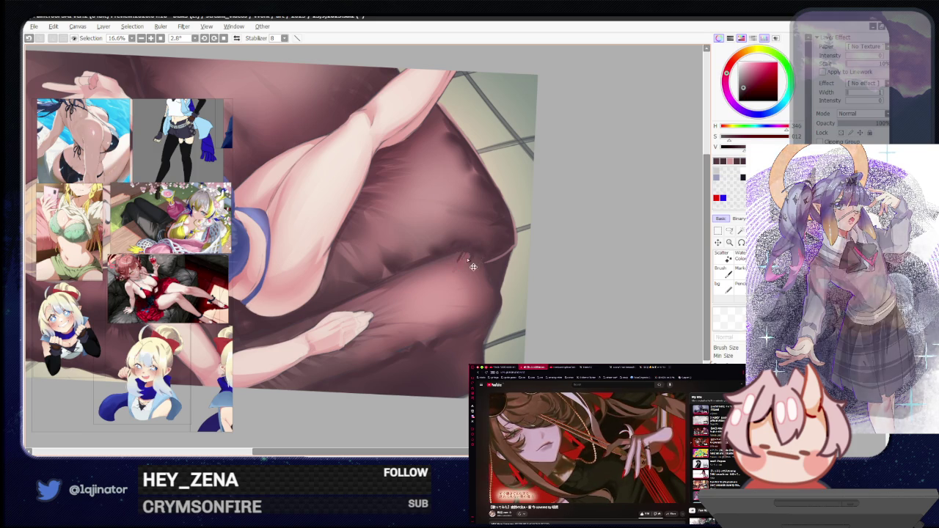
{"action": "left_click_drag", "start_coordinate": [476, 261], "coordinate": [461, 258]}
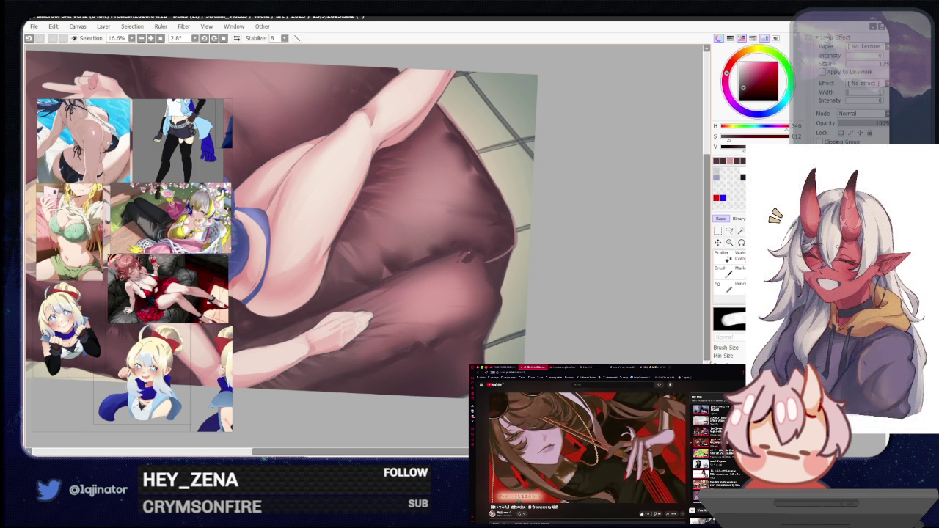
{"action": "key", "text": "e"}
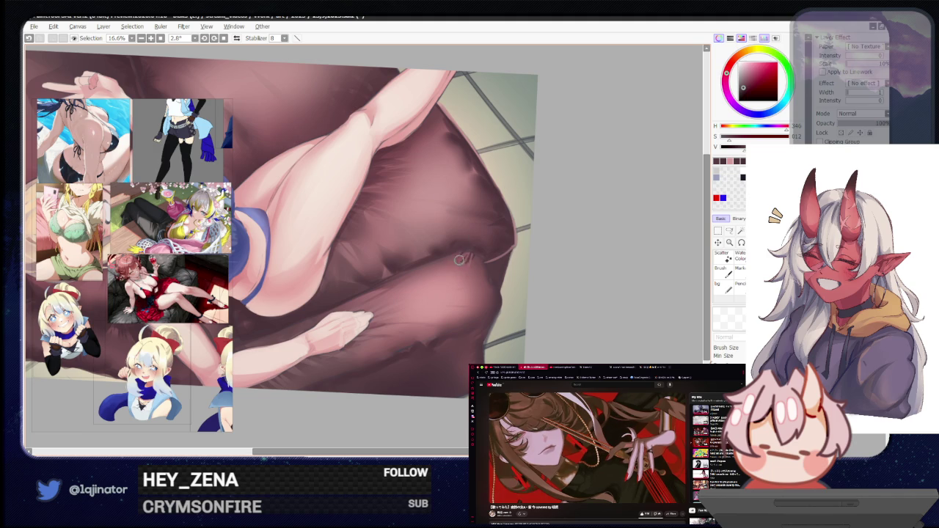
{"action": "left_click_drag", "start_coordinate": [461, 261], "coordinate": [469, 263]}
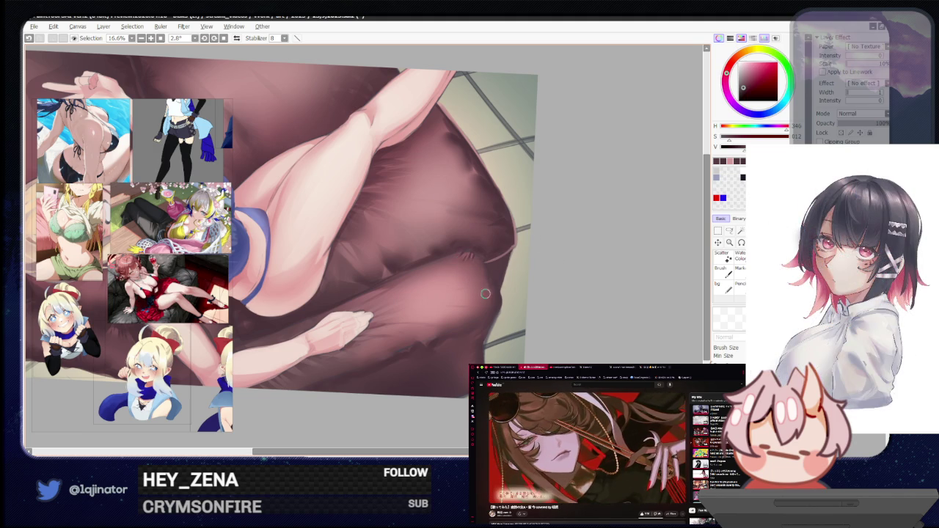
Undo the last edit, nudge the view down over the cushion, and save with Ctrl+S
{"action": "key", "text": "b"}
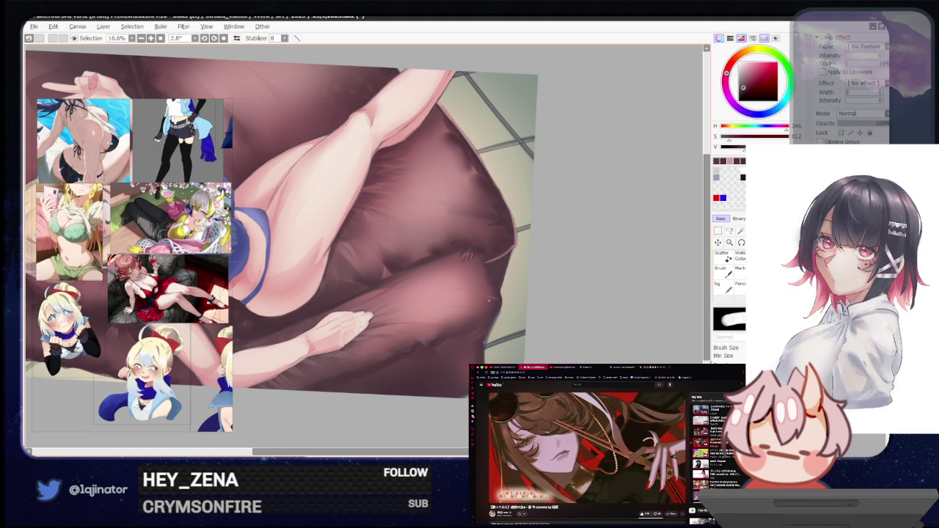
{"action": "key", "text": "e"}
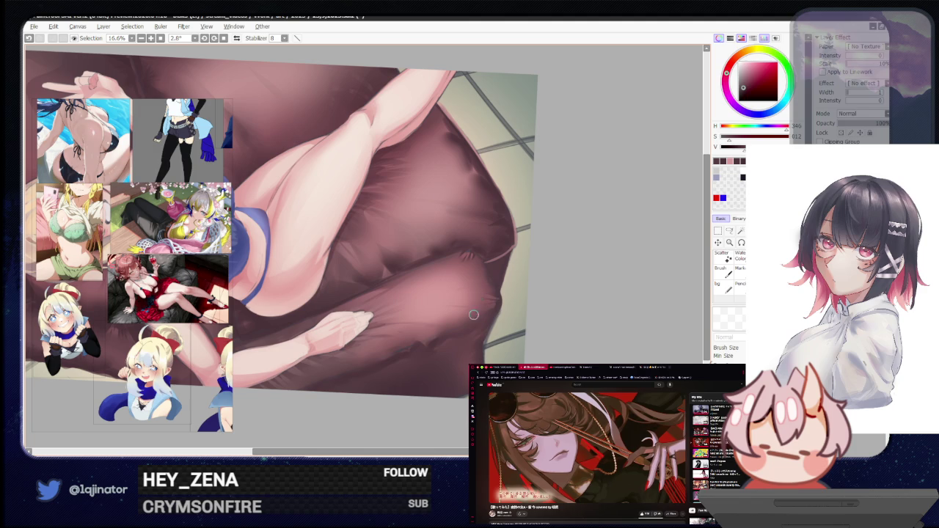
{"action": "key", "text": "ctrl+z"}
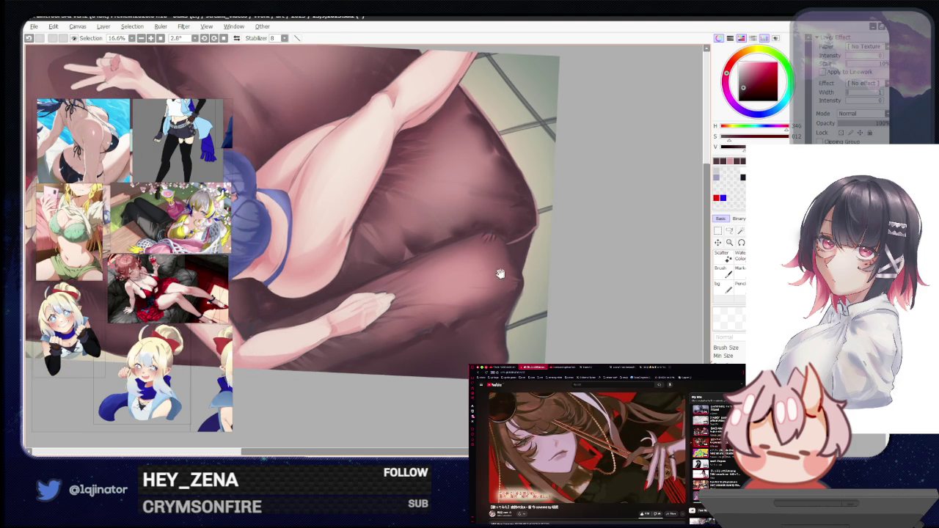
{"action": "left_click_drag", "start_coordinate": [468, 303], "coordinate": [476, 318]}
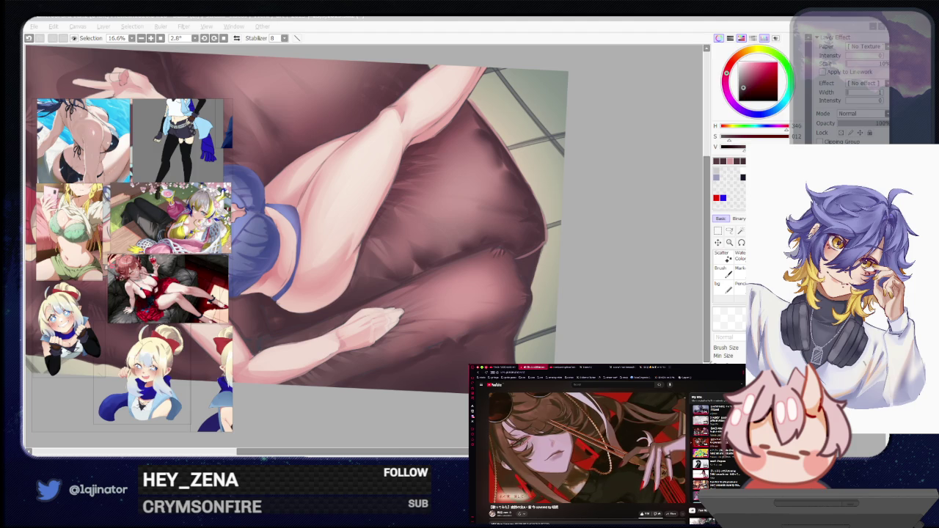
{"action": "left_click", "coordinate": [577, 340]}
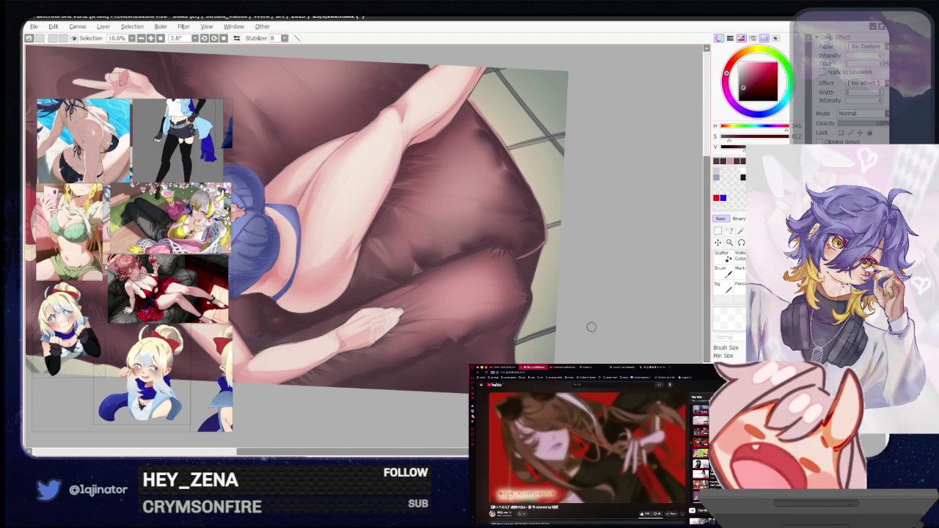
{"action": "key", "text": "ctrl+s"}
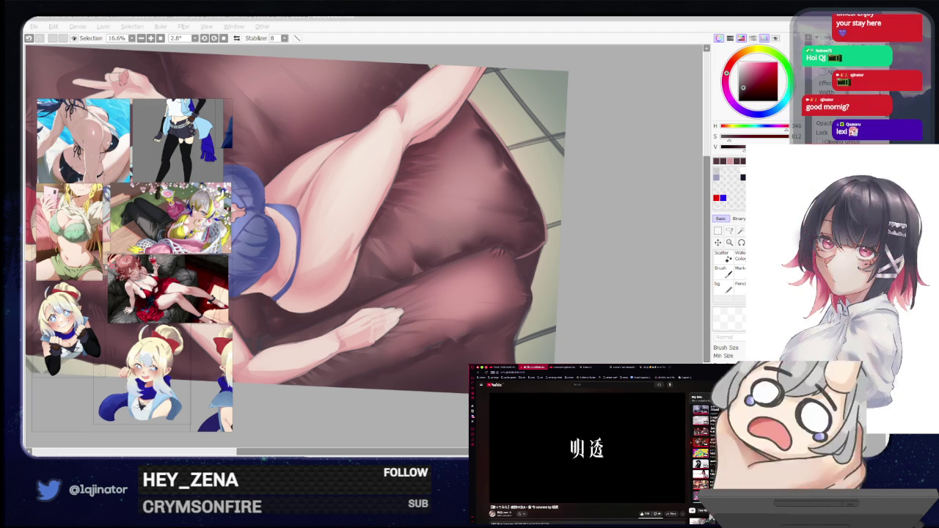
{"action": "left_click", "coordinate": [582, 332]}
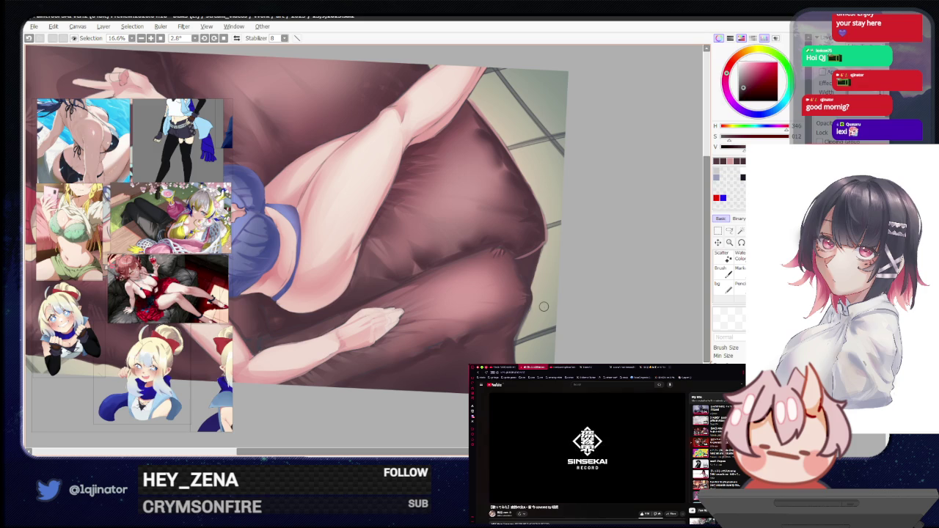
{"action": "left_click", "coordinate": [590, 513]}
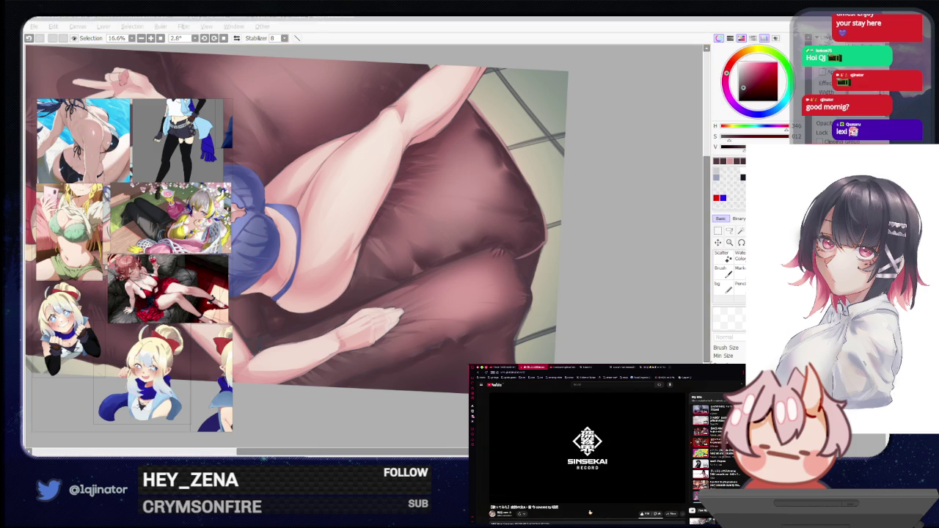
{"action": "left_click", "coordinate": [606, 326]}
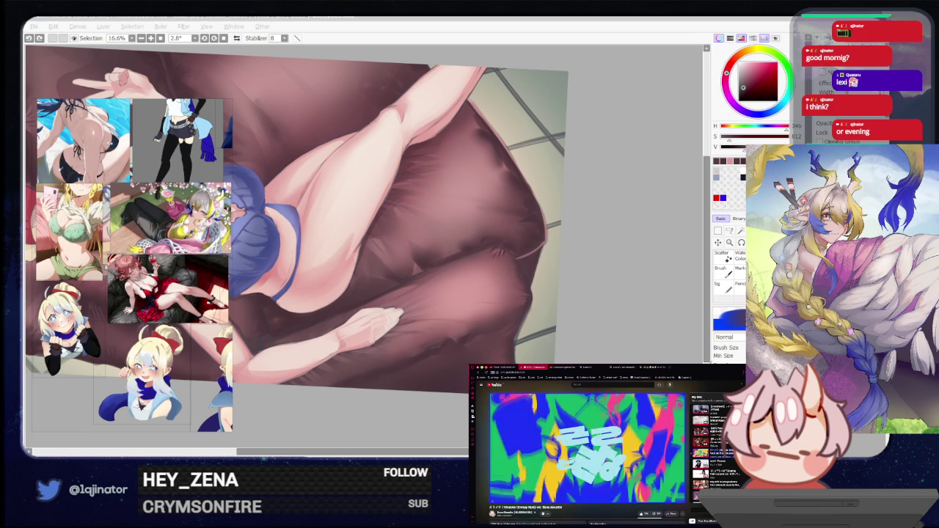
{"action": "left_click", "coordinate": [609, 288]}
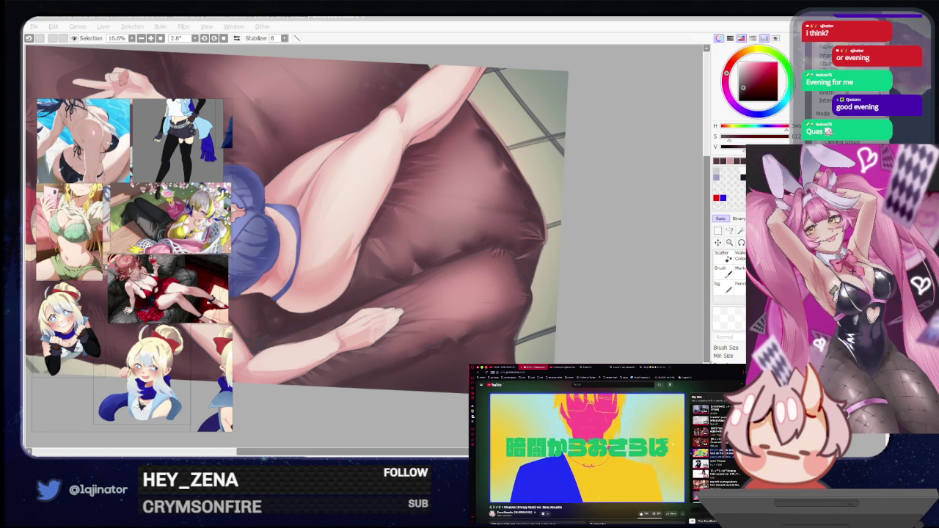
{"action": "key", "text": "alt+Tab"}
{"action": "key", "text": "alt+Tab"}
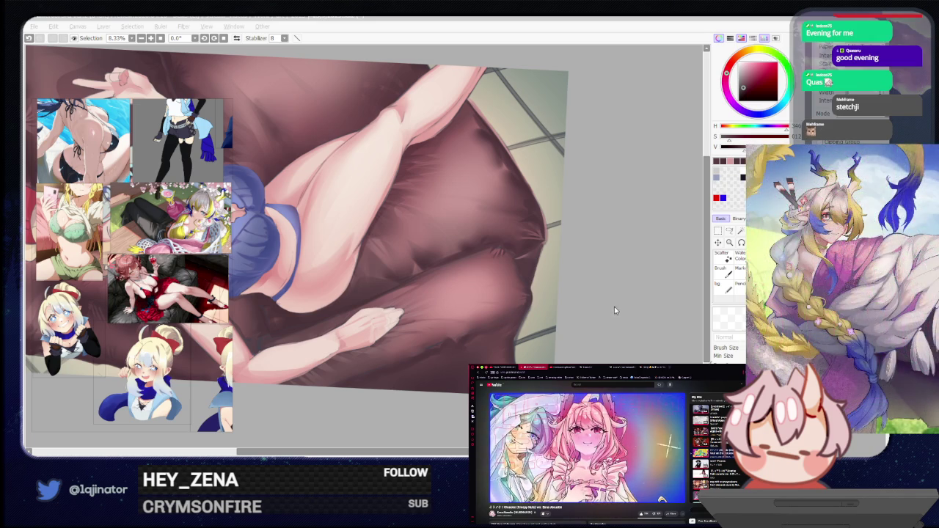
Pan to centre her face and blue bra, adjust brush size, and rotate her upright
{"action": "left_click", "coordinate": [614, 307]}
{"action": "left_click_drag", "start_coordinate": [485, 323], "coordinate": [518, 343]}
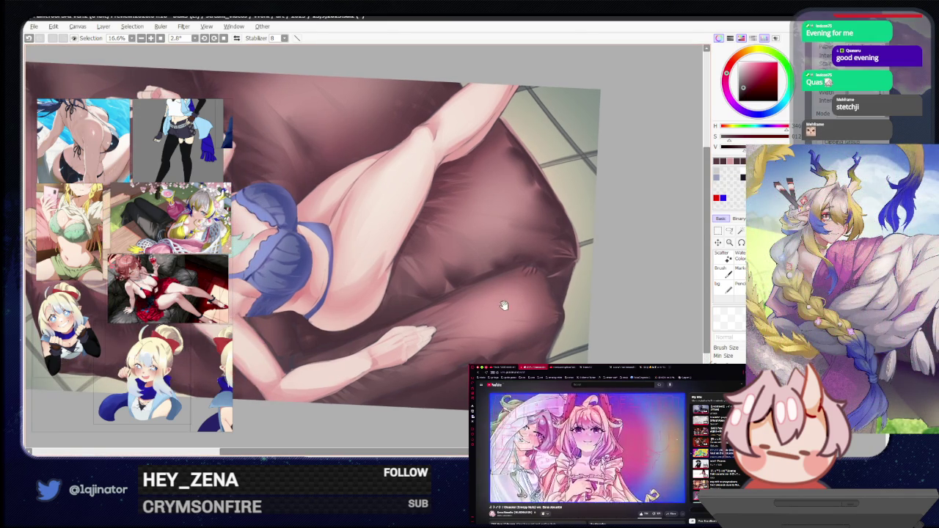
{"action": "left_click_drag", "start_coordinate": [424, 287], "coordinate": [454, 334]}
{"action": "left_click_drag", "start_coordinate": [351, 371], "coordinate": [563, 350]}
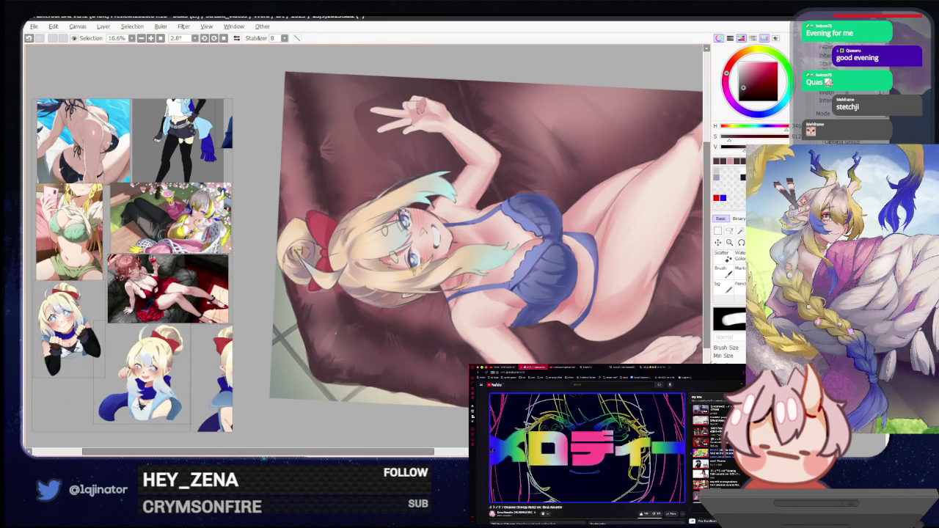
{"action": "mouse_move", "coordinate": [500, 342]}
{"action": "left_mouse_down"}
{"action": "mouse_move", "coordinate": [333, 330]}
{"action": "mouse_move", "coordinate": [392, 317]}
{"action": "left_mouse_up"}
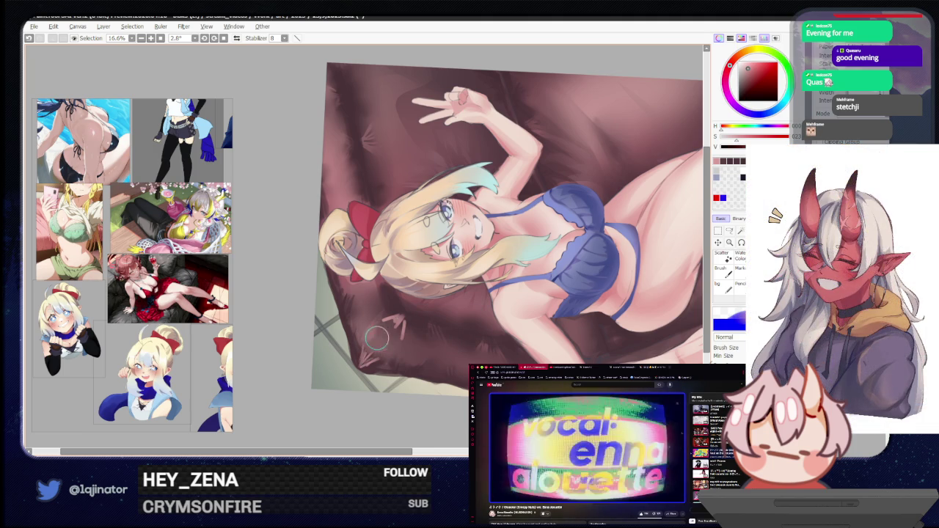
{"action": "left_click_drag", "start_coordinate": [377, 337], "coordinate": [405, 346]}
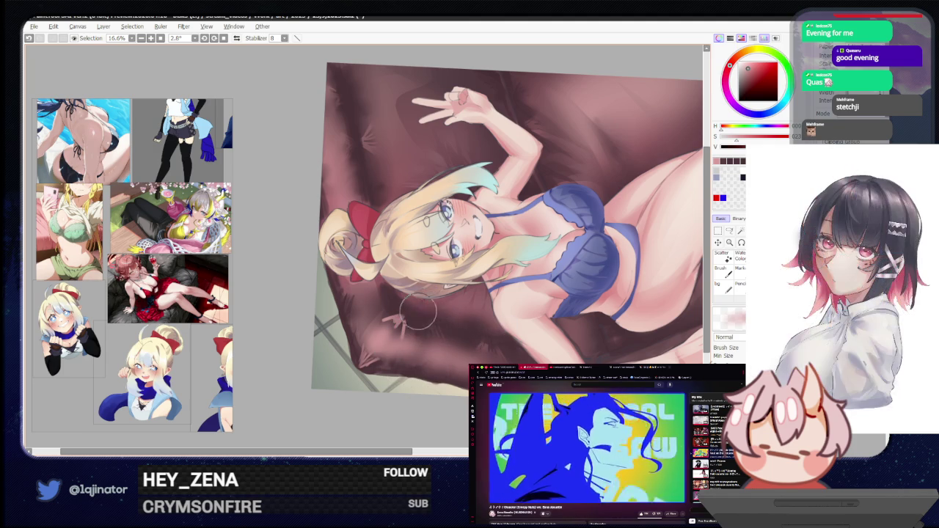
{"action": "left_click_drag", "start_coordinate": [521, 320], "coordinate": [375, 317]}
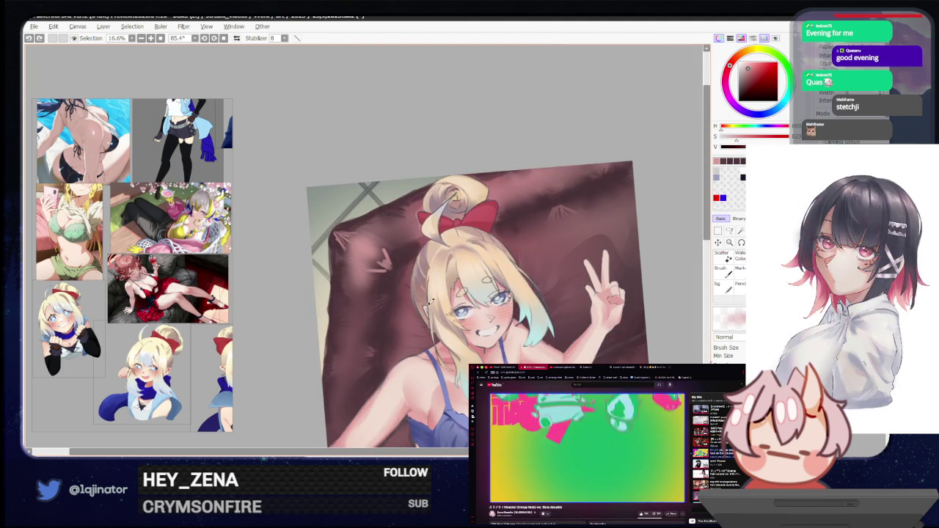
{"action": "left_click_drag", "start_coordinate": [357, 279], "coordinate": [344, 330]}
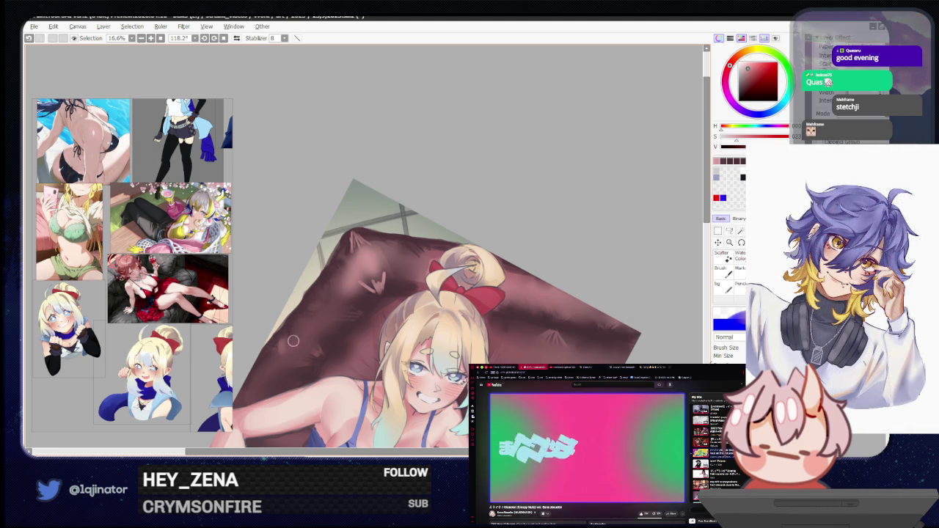
{"action": "key", "text": "bracketright"}
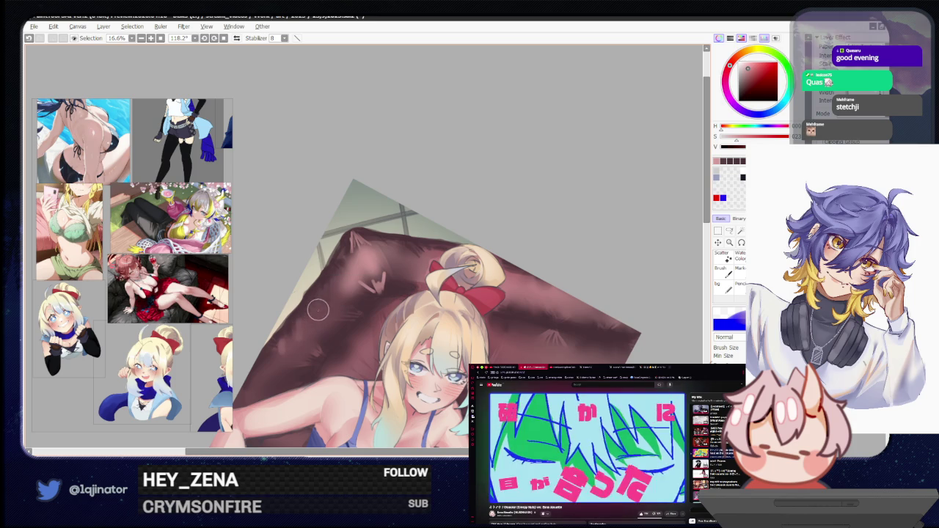
{"action": "key", "text": "e"}
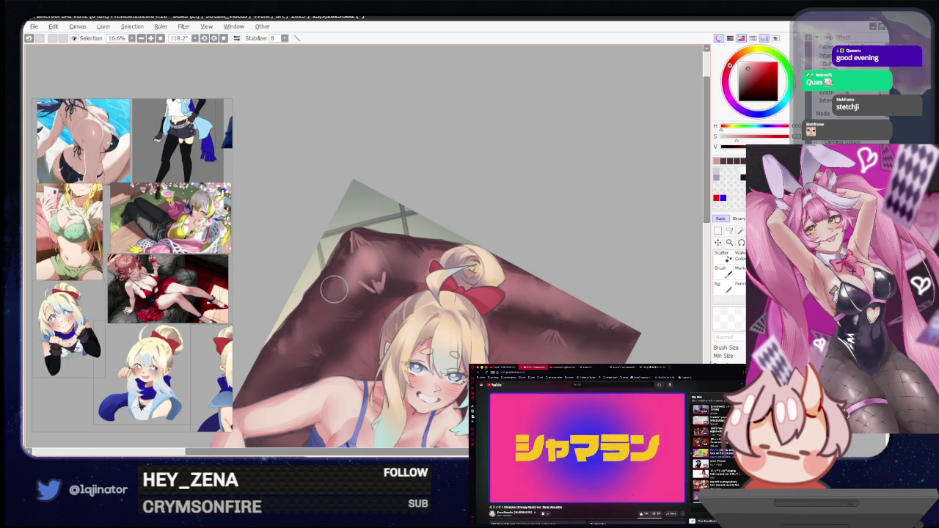
{"action": "key", "text": "bracketleft"}
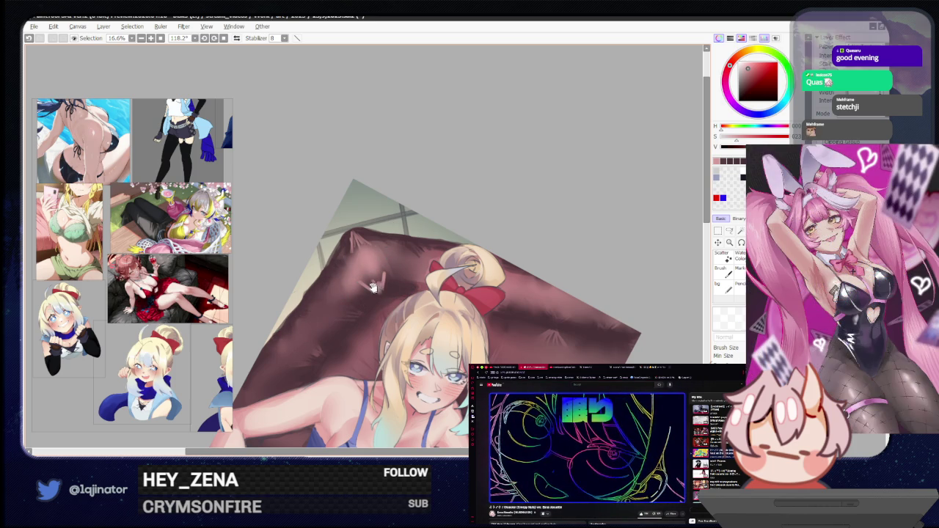
{"action": "left_click_drag", "start_coordinate": [377, 299], "coordinate": [353, 336]}
{"action": "key", "text": "b"}
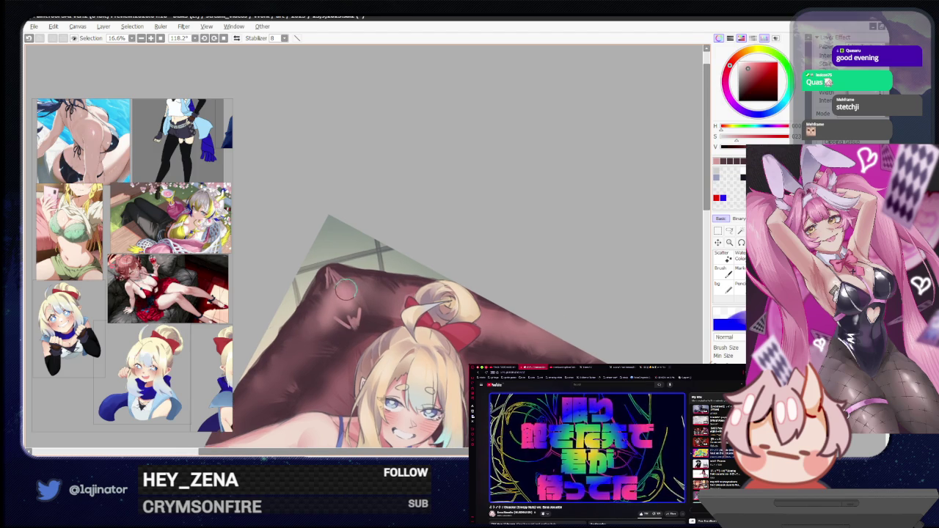
{"action": "key", "text": "e"}
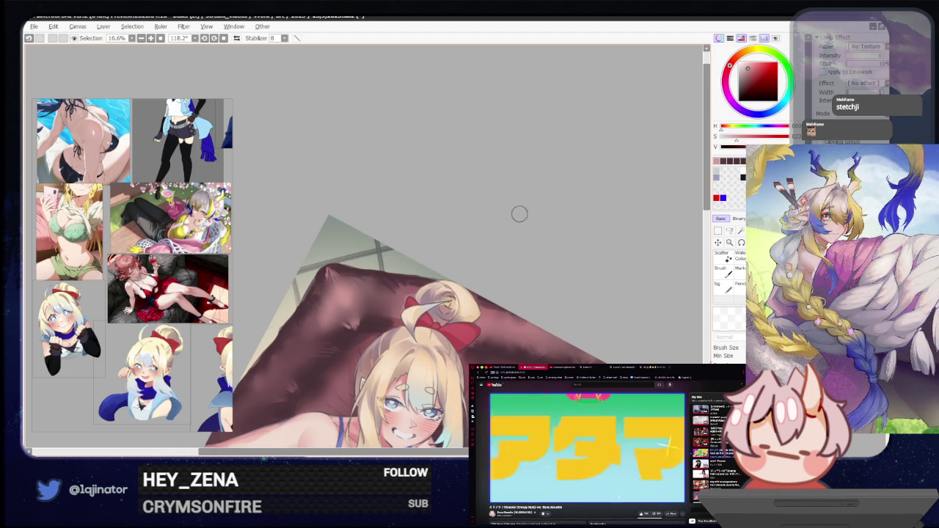
{"action": "left_click_drag", "start_coordinate": [523, 211], "coordinate": [524, 272]}
{"action": "scroll", "coordinate": [535, 231], "scroll_direction": "down", "scroll_amount": 5}
{"action": "left_click_drag", "start_coordinate": [474, 314], "coordinate": [485, 278]}
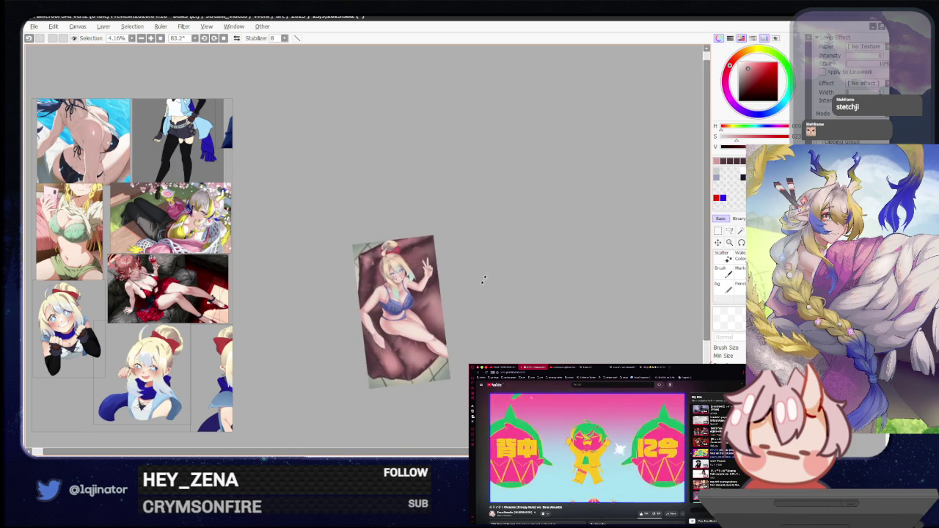
{"action": "scroll", "coordinate": [480, 313], "scroll_direction": "up", "scroll_amount": 2}
{"action": "scroll", "coordinate": [441, 257], "scroll_direction": "up", "scroll_amount": 3}
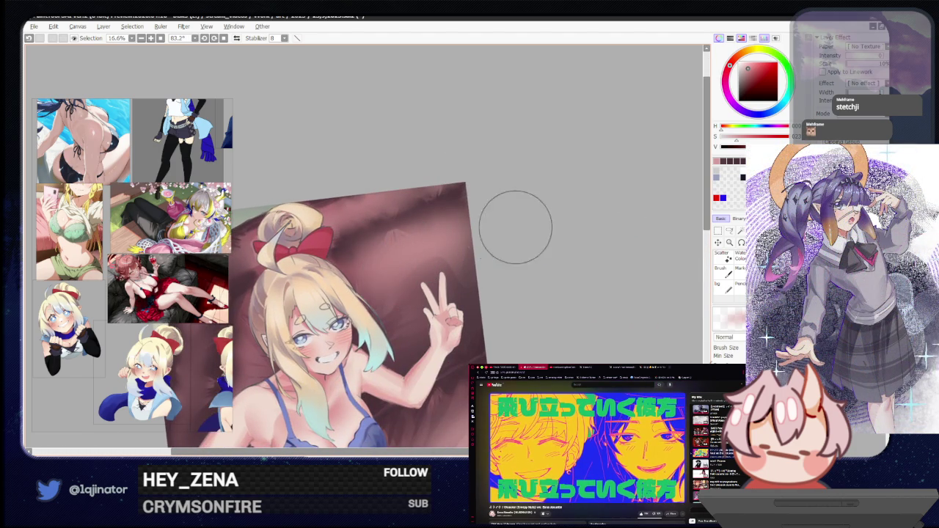
{"action": "left_click_drag", "start_coordinate": [478, 227], "coordinate": [504, 262]}
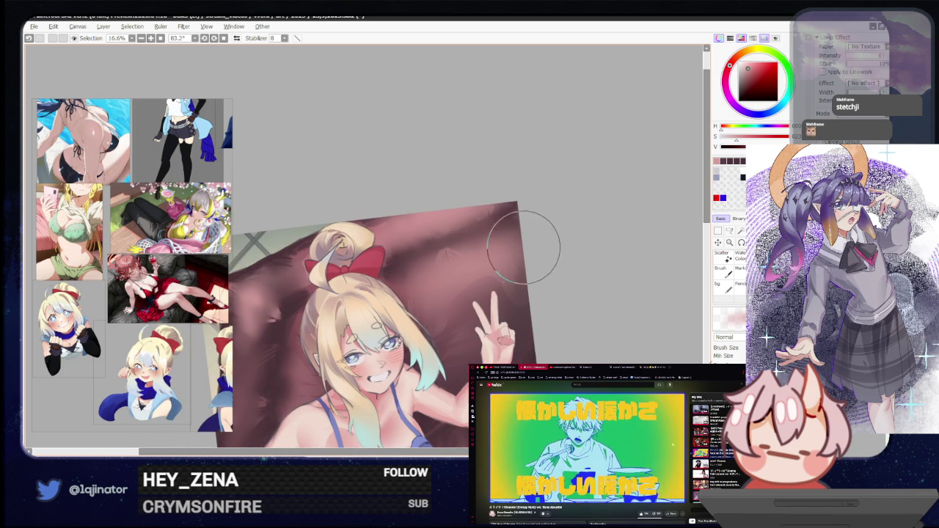
{"action": "left_click_drag", "start_coordinate": [527, 248], "coordinate": [440, 220]}
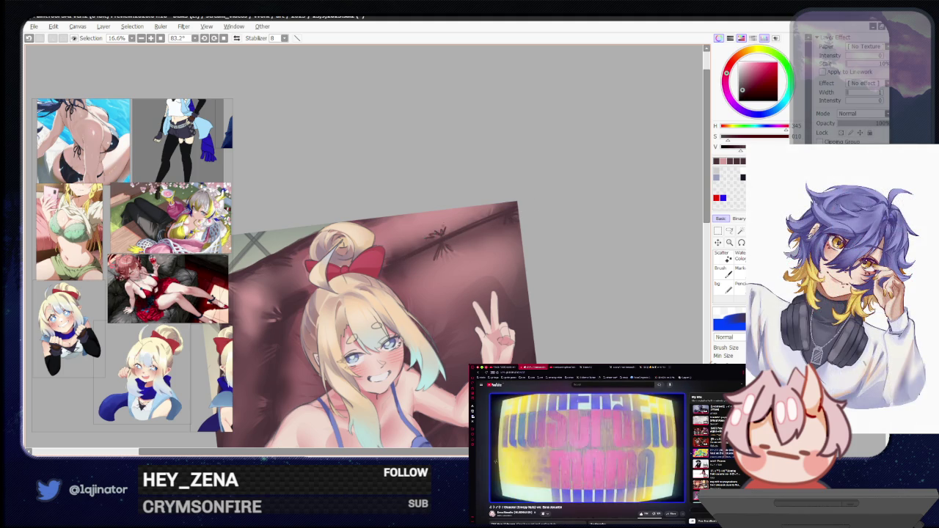
{"action": "key", "text": "ctrl"}
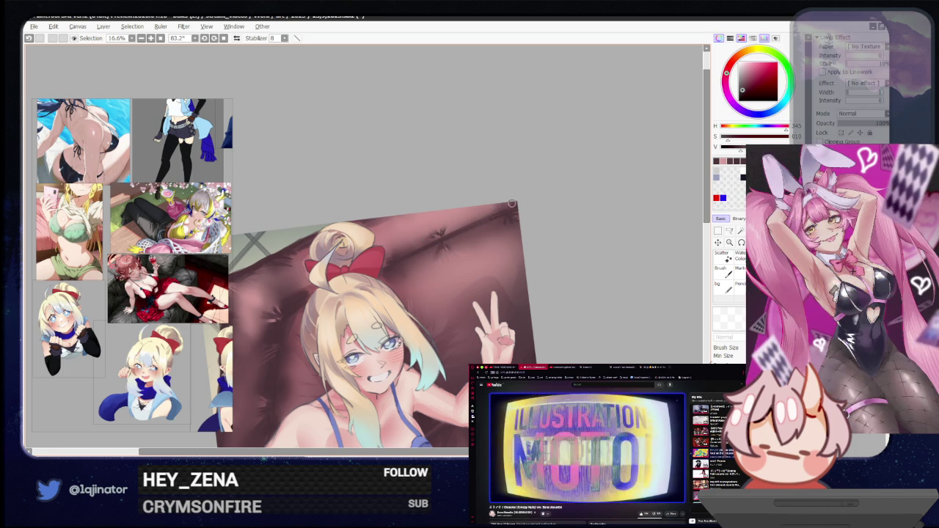
{"action": "scroll", "coordinate": [532, 281], "scroll_direction": "down", "scroll_amount": 2}
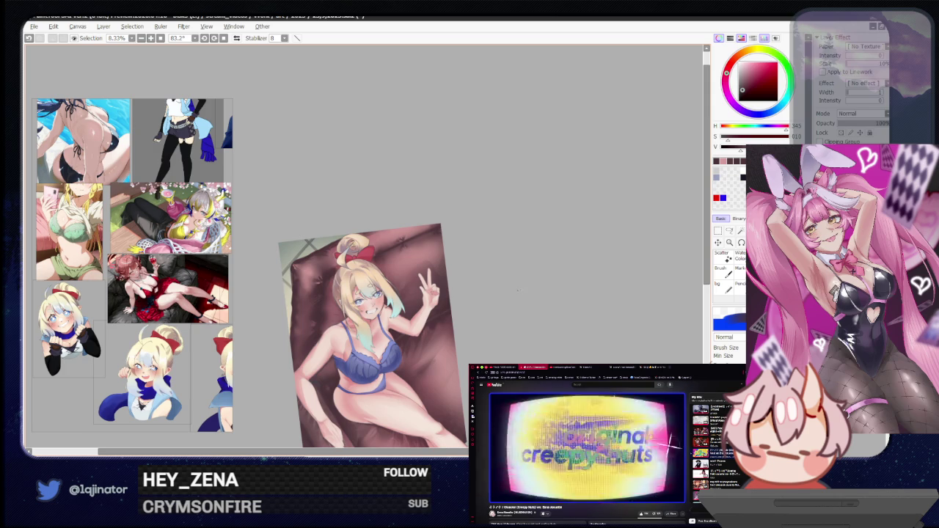
Rotate the canvas to about 6° so she lies horizontal, then begin a lasso outline of the leg
{"action": "scroll", "coordinate": [522, 291], "scroll_direction": "down", "scroll_amount": 1}
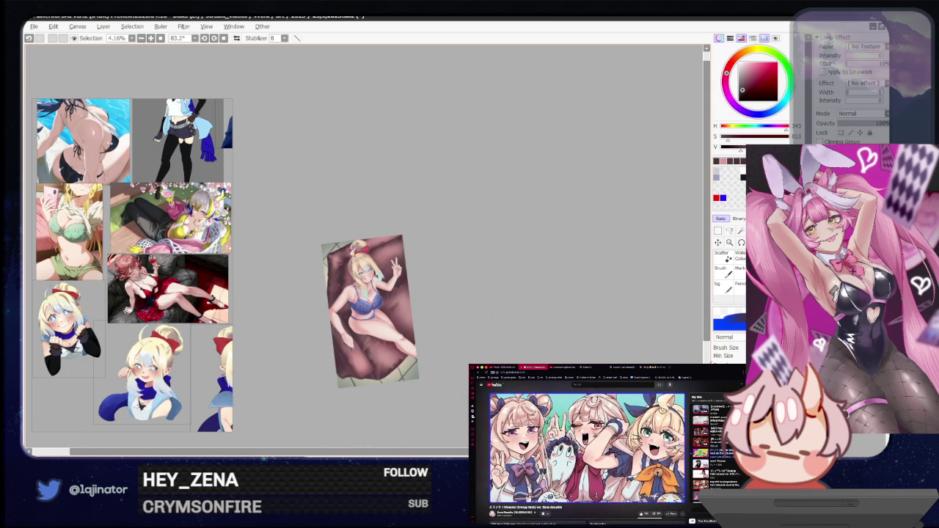
{"action": "left_click_drag", "start_coordinate": [488, 323], "coordinate": [474, 285]}
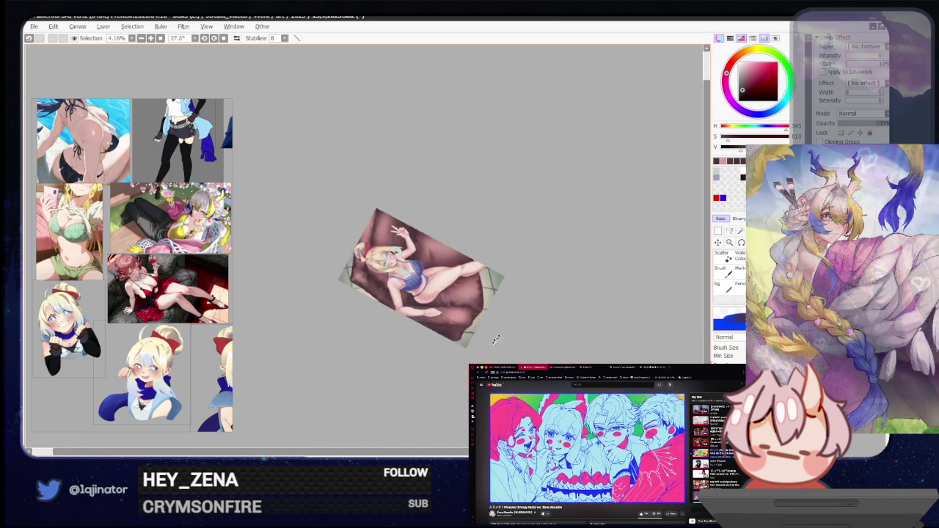
{"action": "scroll", "coordinate": [474, 284], "scroll_direction": "up", "scroll_amount": 2}
{"action": "scroll", "coordinate": [474, 284], "scroll_direction": "up", "scroll_amount": 1}
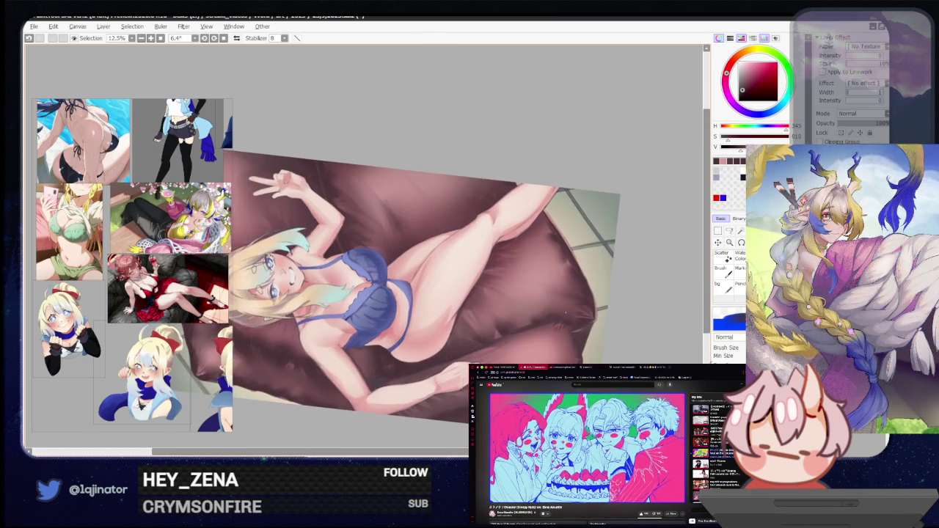
{"action": "left_click_drag", "start_coordinate": [474, 285], "coordinate": [485, 270]}
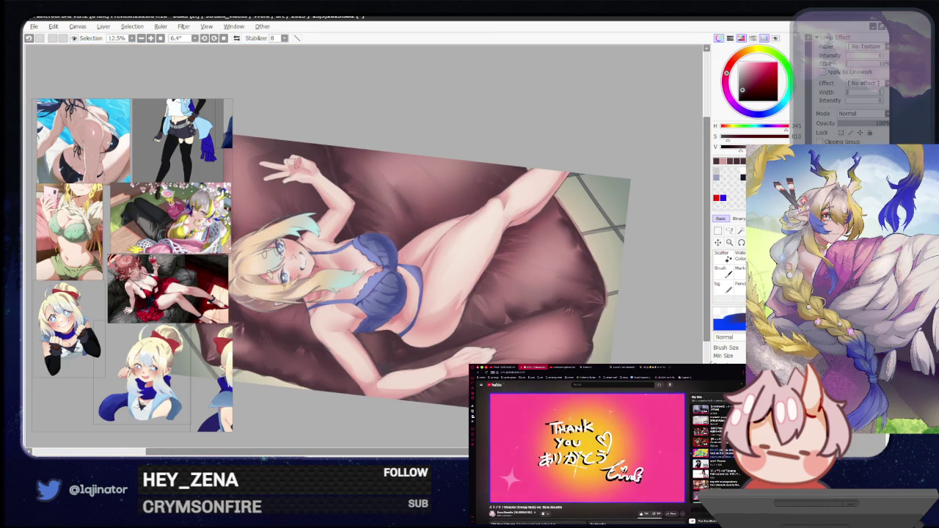
{"action": "left_click", "coordinate": [732, 230]}
{"action": "scroll", "coordinate": [572, 215], "scroll_direction": "up", "scroll_amount": 1}
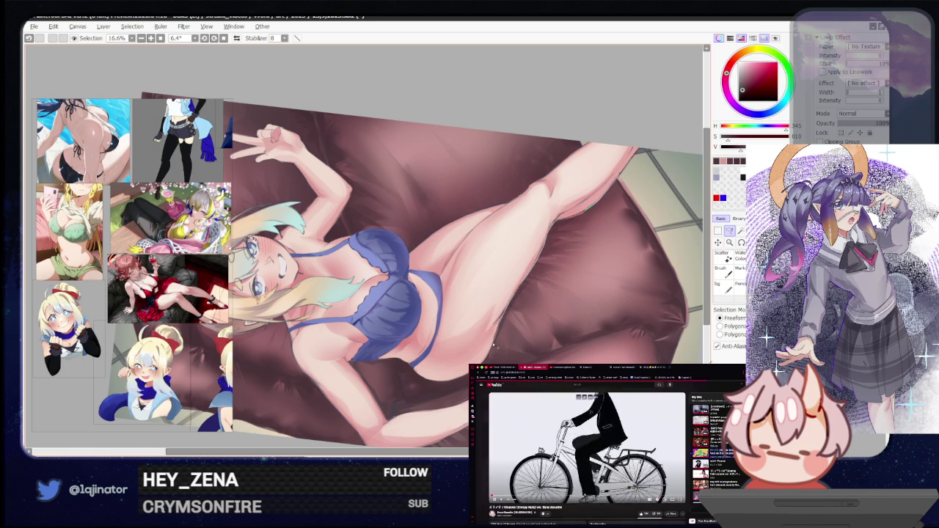
{"action": "left_click_drag", "start_coordinate": [443, 385], "coordinate": [525, 211]}
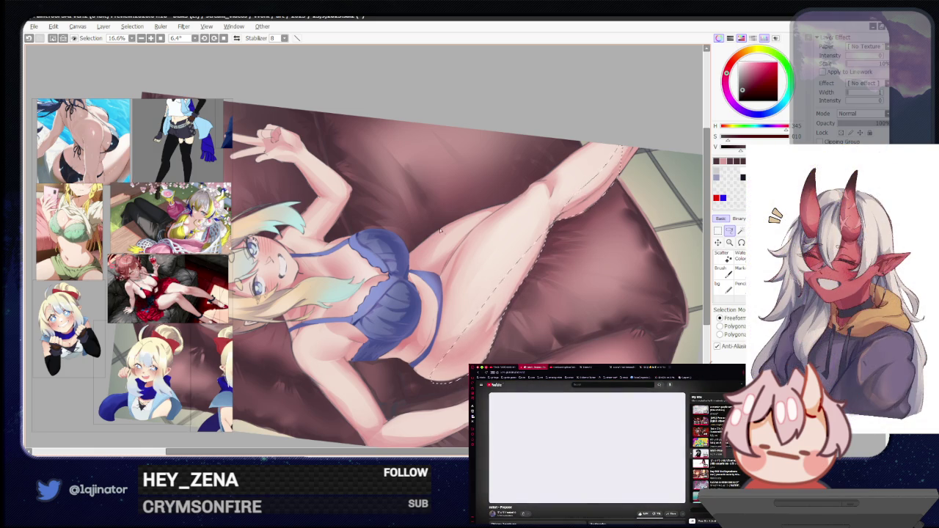
Zoom out and add the forearm to the lasso selection
{"action": "scroll", "coordinate": [457, 261], "scroll_direction": "down", "scroll_amount": 3}
{"action": "scroll", "coordinate": [440, 294], "scroll_direction": "down", "scroll_amount": 1}
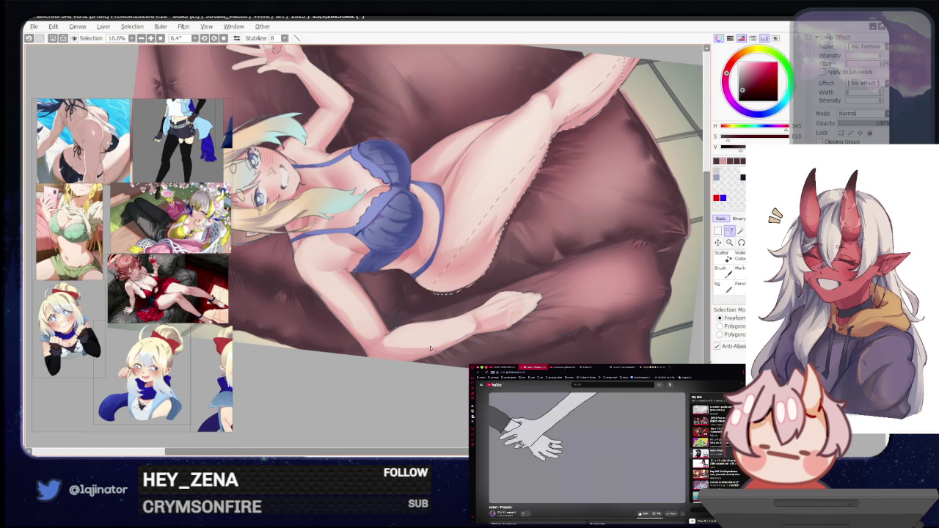
{"action": "left_click_drag", "start_coordinate": [379, 364], "coordinate": [437, 345]}
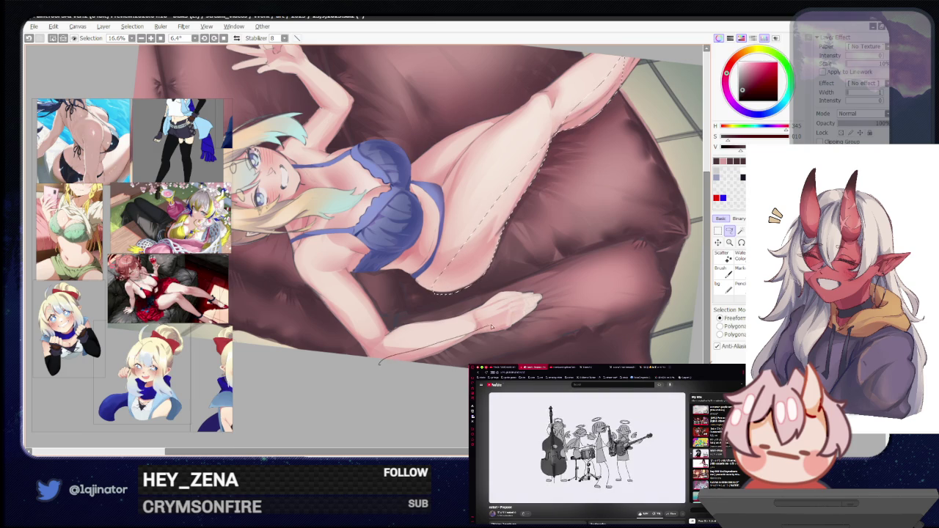
{"action": "left_click_drag", "start_coordinate": [488, 329], "coordinate": [534, 312]}
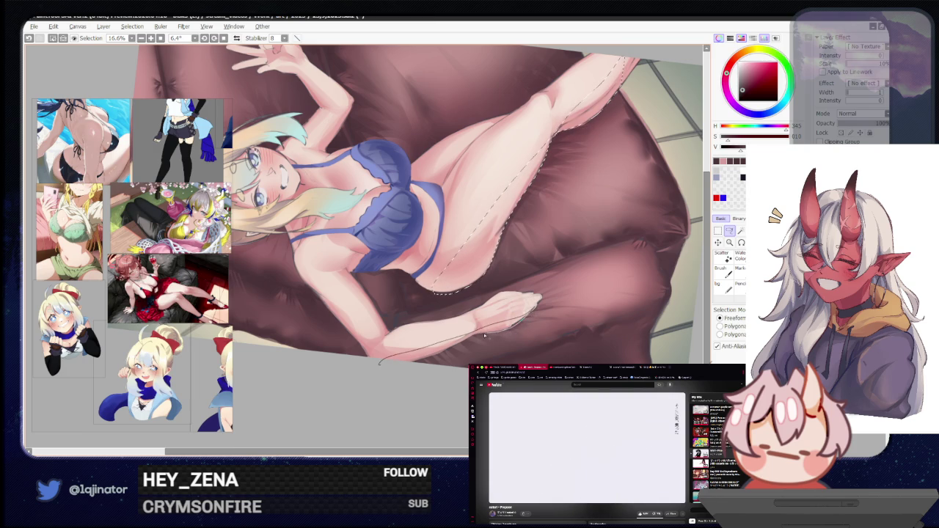
{"action": "mouse_move", "coordinate": [430, 358]}
{"action": "left_mouse_down"}
{"action": "mouse_move", "coordinate": [441, 380]}
{"action": "mouse_move", "coordinate": [387, 330]}
{"action": "mouse_move", "coordinate": [407, 360]}
{"action": "mouse_move", "coordinate": [467, 321]}
{"action": "left_mouse_up"}
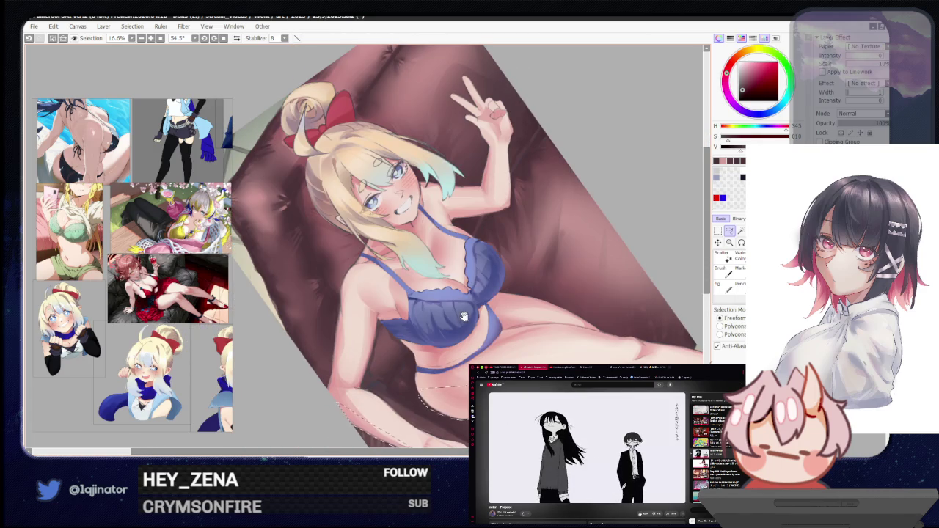
Rotate and zoom the view to check the selection over the legs and upper body
{"action": "mouse_move", "coordinate": [454, 376]}
{"action": "left_mouse_down"}
{"action": "mouse_move", "coordinate": [513, 323]}
{"action": "mouse_move", "coordinate": [412, 314]}
{"action": "left_mouse_up"}
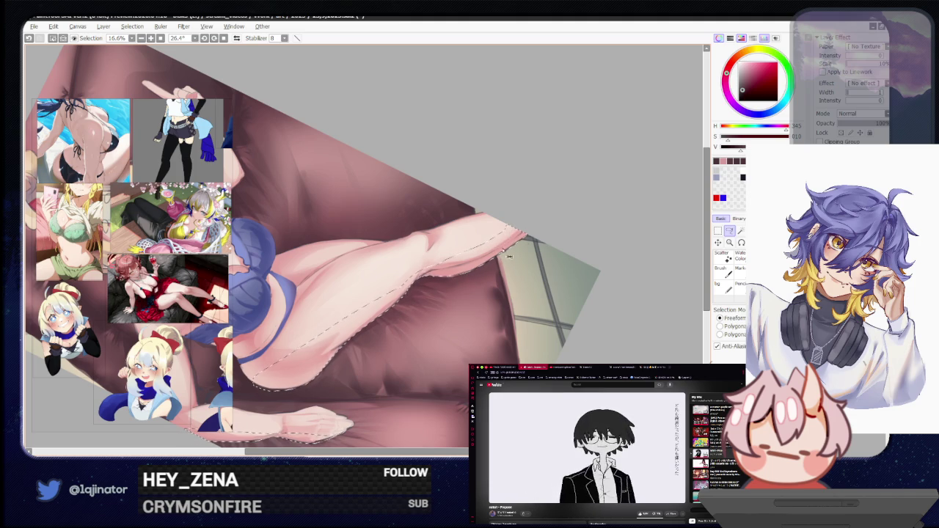
{"action": "left_click_drag", "start_coordinate": [436, 308], "coordinate": [470, 283]}
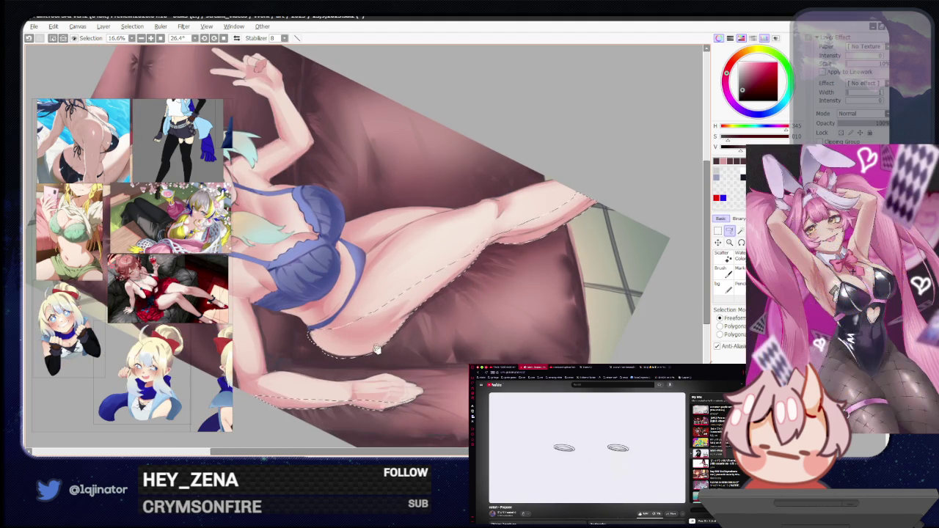
{"action": "left_click_drag", "start_coordinate": [387, 370], "coordinate": [333, 288]}
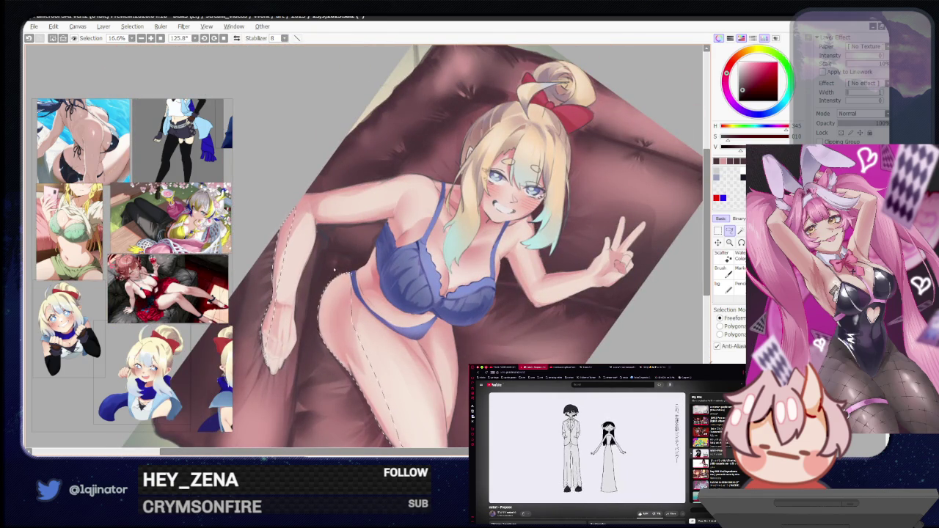
{"action": "mouse_move", "coordinate": [335, 271]}
{"action": "left_mouse_down"}
{"action": "mouse_move", "coordinate": [514, 269]}
{"action": "mouse_move", "coordinate": [504, 321]}
{"action": "left_mouse_up"}
{"action": "scroll", "coordinate": [504, 321], "scroll_direction": "down", "scroll_amount": 2}
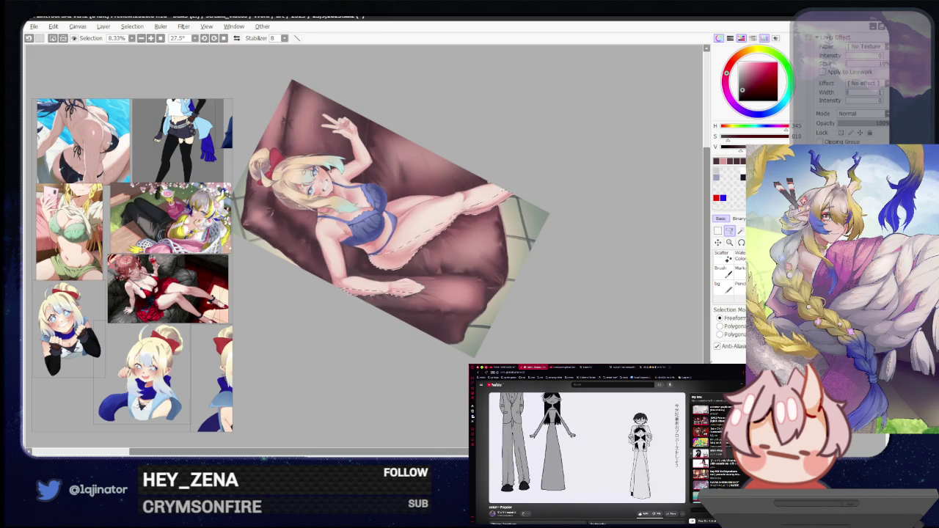
{"action": "scroll", "coordinate": [582, 295], "scroll_direction": "up", "scroll_amount": 2}
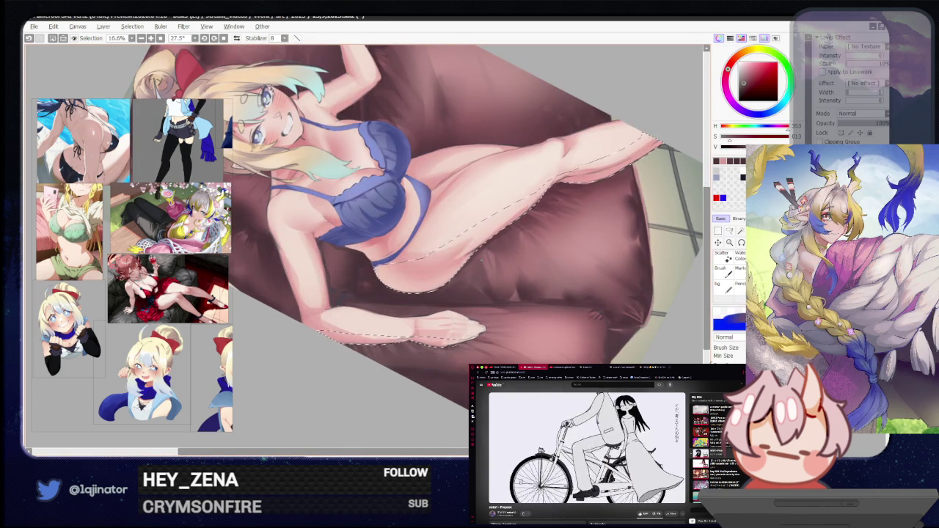
Eyedrop a shading colour, try Overlay layer blending, then set it back to Normal
{"action": "left_click", "coordinate": [439, 281], "text": "alt"}
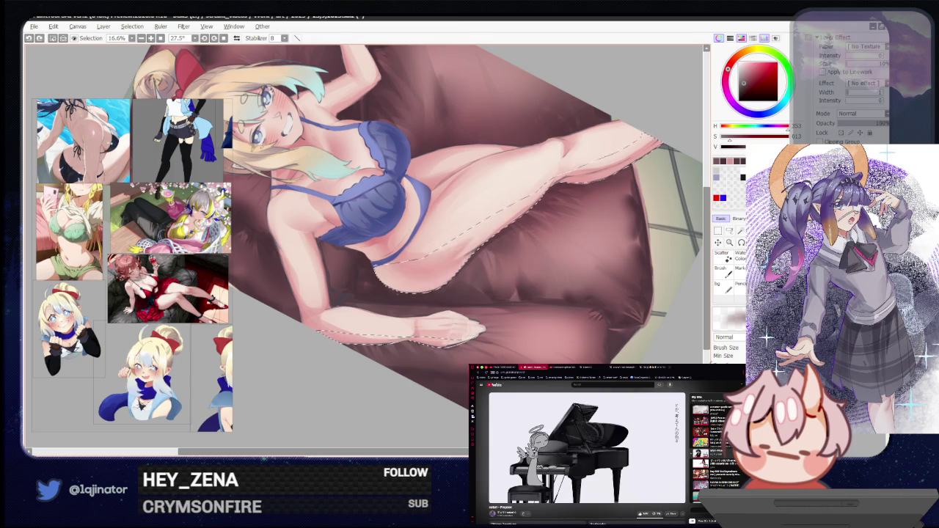
{"action": "left_click_drag", "start_coordinate": [560, 225], "coordinate": [502, 261]}
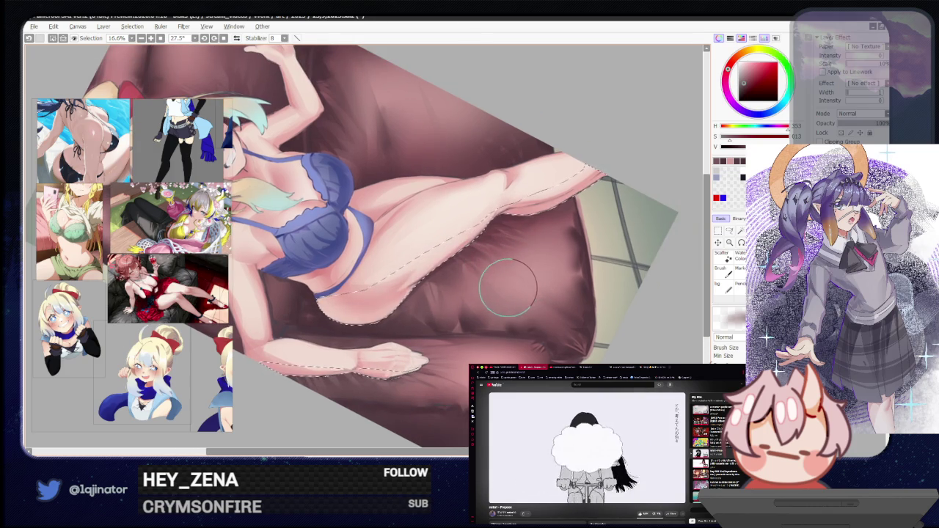
{"action": "left_click", "coordinate": [865, 114]}
{"action": "left_click", "coordinate": [857, 138]}
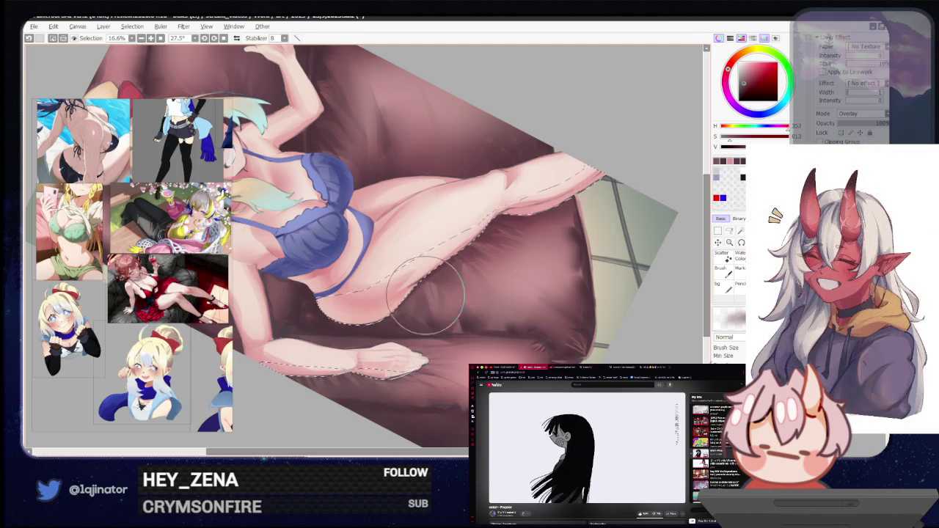
{"action": "left_click", "coordinate": [870, 114]}
{"action": "left_click", "coordinate": [855, 124]}
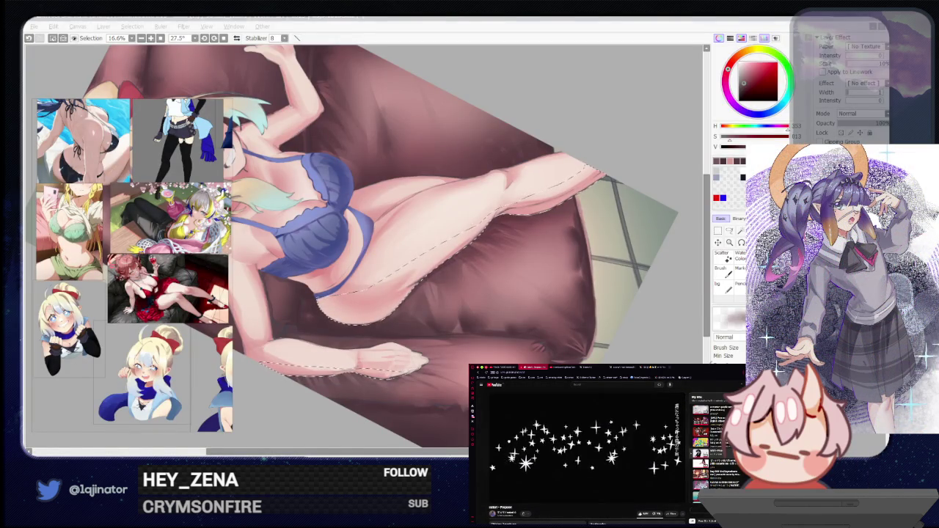
Clear the leg and forearm selection
{"action": "left_click", "coordinate": [545, 293]}
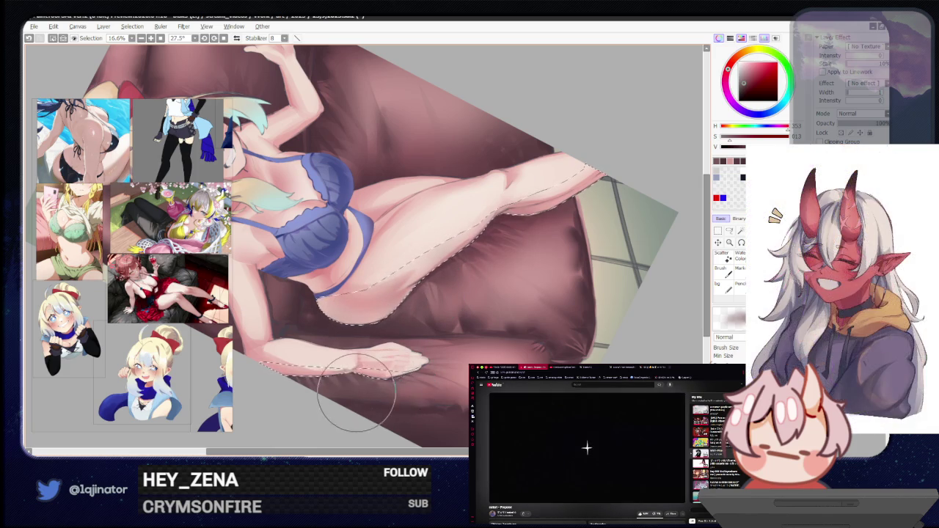
{"action": "key", "text": "l"}
{"action": "scroll", "coordinate": [571, 320], "scroll_direction": "down", "scroll_amount": 4}
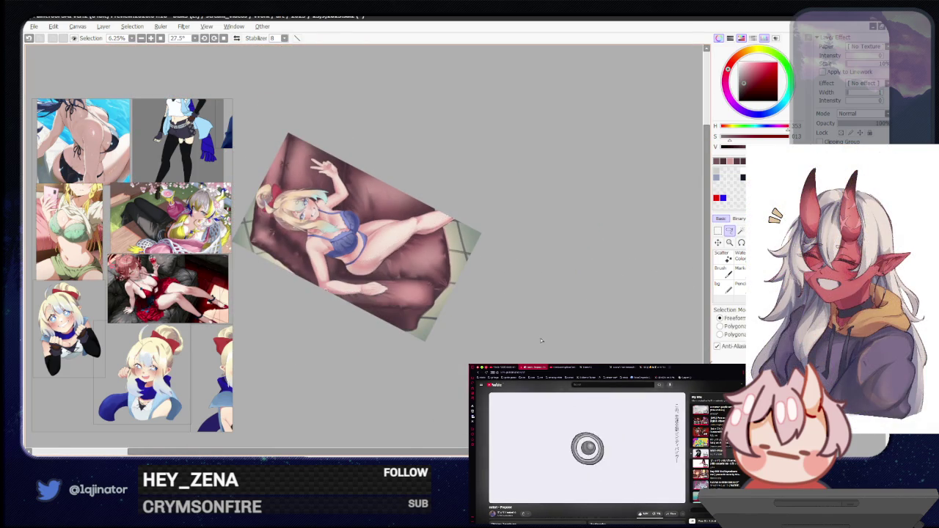
Tilt and zoom the view to see the whole piece
{"action": "left_click_drag", "start_coordinate": [541, 341], "coordinate": [509, 343]}
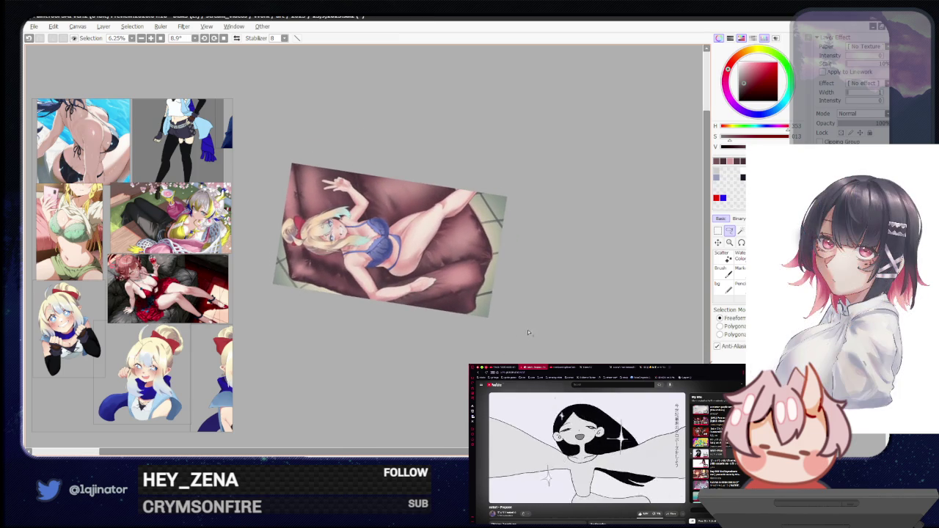
{"action": "scroll", "coordinate": [540, 323], "scroll_direction": "up", "scroll_amount": 1}
{"action": "scroll", "coordinate": [543, 322], "scroll_direction": "up", "scroll_amount": 1}
{"action": "scroll", "coordinate": [554, 318], "scroll_direction": "up", "scroll_amount": 1}
{"action": "scroll", "coordinate": [556, 318], "scroll_direction": "down", "scroll_amount": 1}
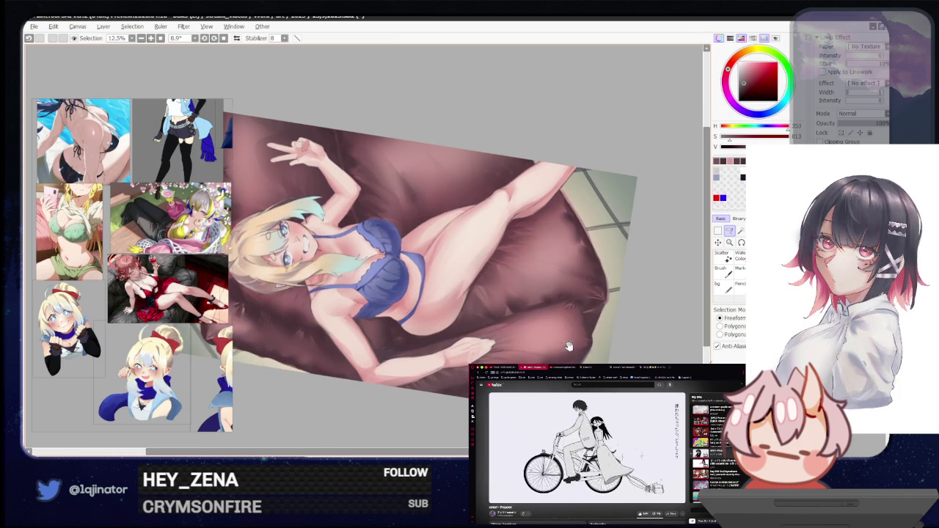
{"action": "scroll", "coordinate": [556, 318], "scroll_direction": "down", "scroll_amount": 2}
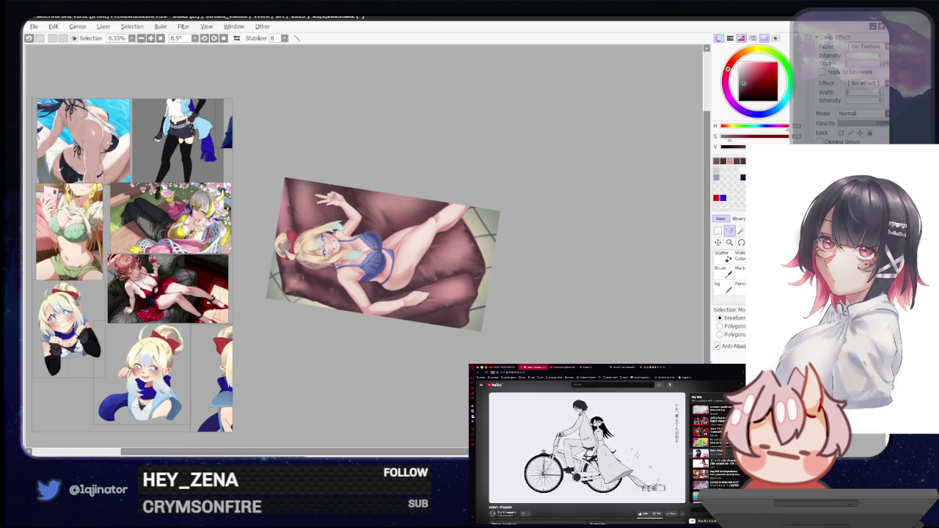
{"action": "scroll", "coordinate": [710, 304], "scroll_direction": "up", "scroll_amount": 3}
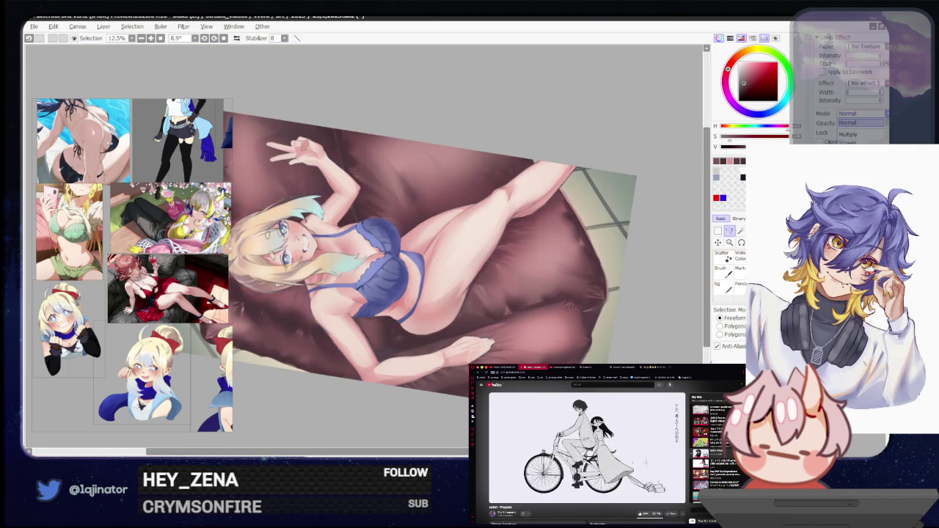
Briefly try Dodge blending on the layer, leaving it at Normal
{"action": "left_click", "coordinate": [851, 206]}
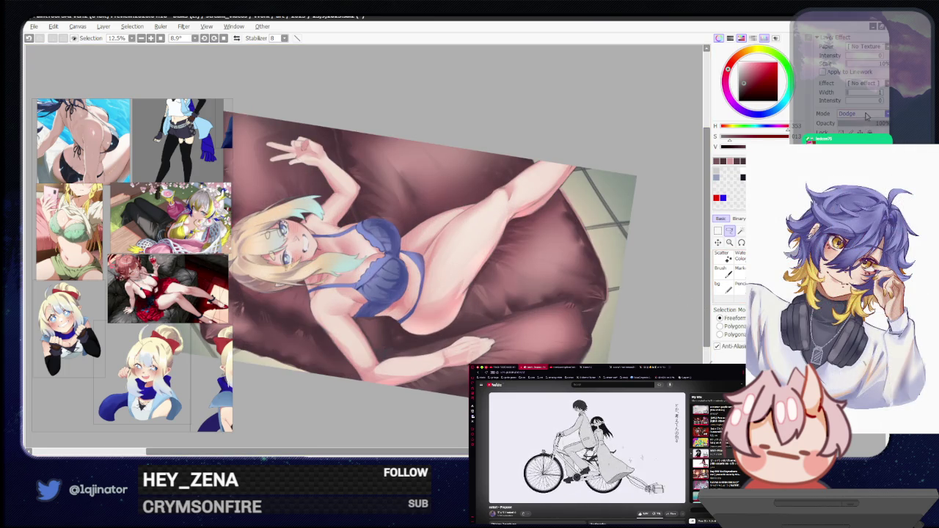
{"action": "scroll", "coordinate": [863, 117], "scroll_direction": "up", "scroll_amount": 5}
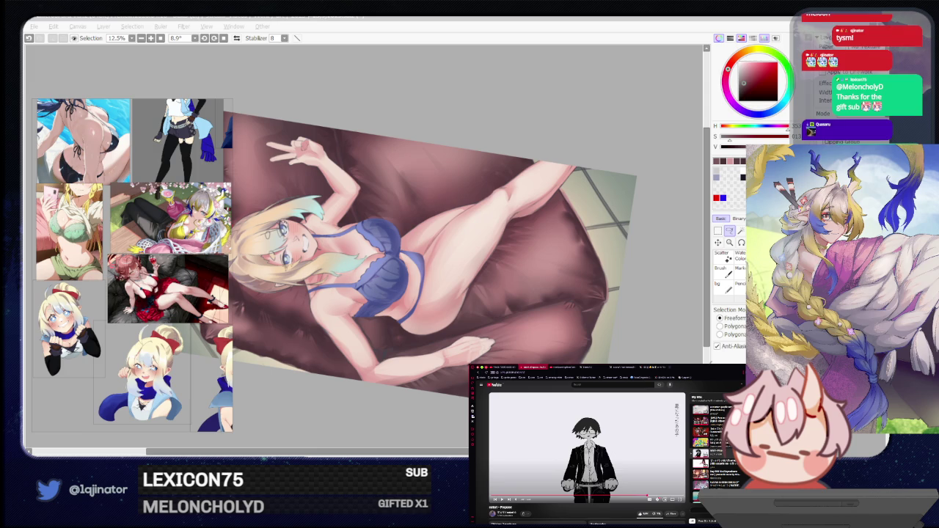
{"action": "left_click", "coordinate": [668, 338]}
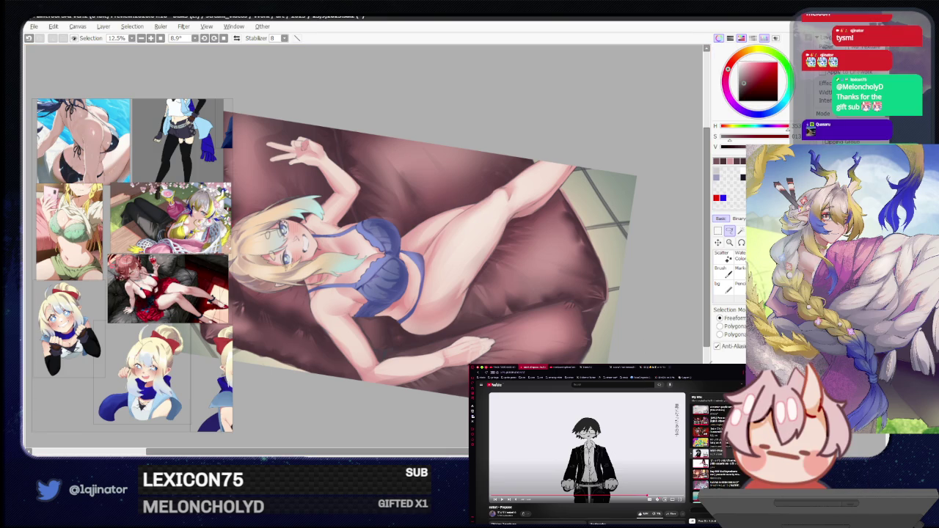
{"action": "scroll", "coordinate": [646, 329], "scroll_direction": "down", "scroll_amount": 1}
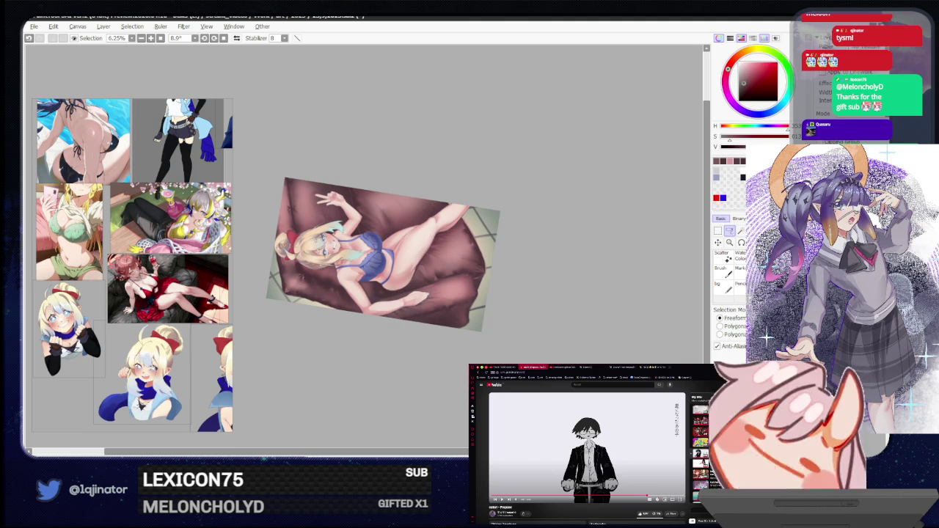
Rotate the canvas to about 90° so the artwork stands upright
{"action": "scroll", "coordinate": [381, 253], "scroll_direction": "up", "scroll_amount": 1}
{"action": "mouse_move", "coordinate": [455, 294]}
{"action": "left_mouse_down"}
{"action": "mouse_move", "coordinate": [525, 362]}
{"action": "mouse_move", "coordinate": [579, 315]}
{"action": "left_mouse_up"}
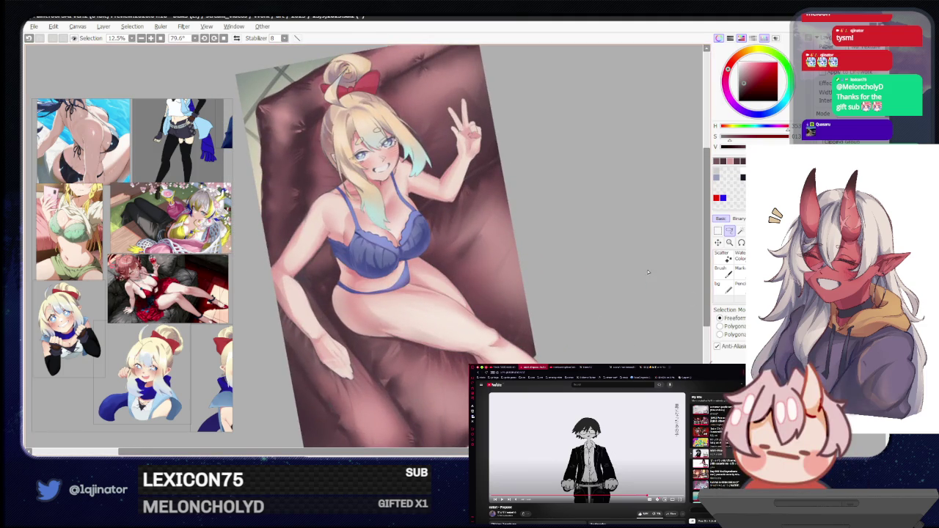
{"action": "left_click_drag", "start_coordinate": [495, 292], "coordinate": [513, 333]}
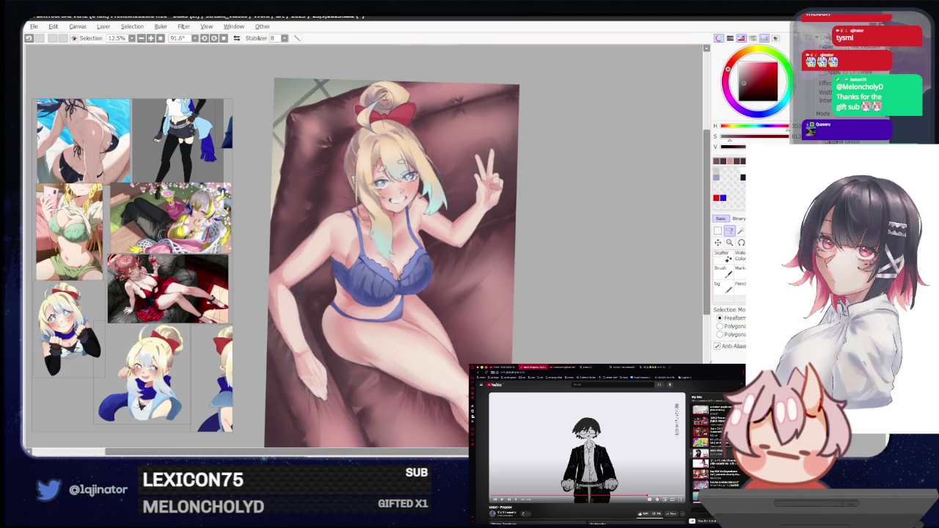
{"action": "scroll", "coordinate": [385, 132], "scroll_direction": "up", "scroll_amount": 3}
Zoom to 33.3% on the girl's face, check the browser video, then return to SAI
{"action": "key", "text": "b"}
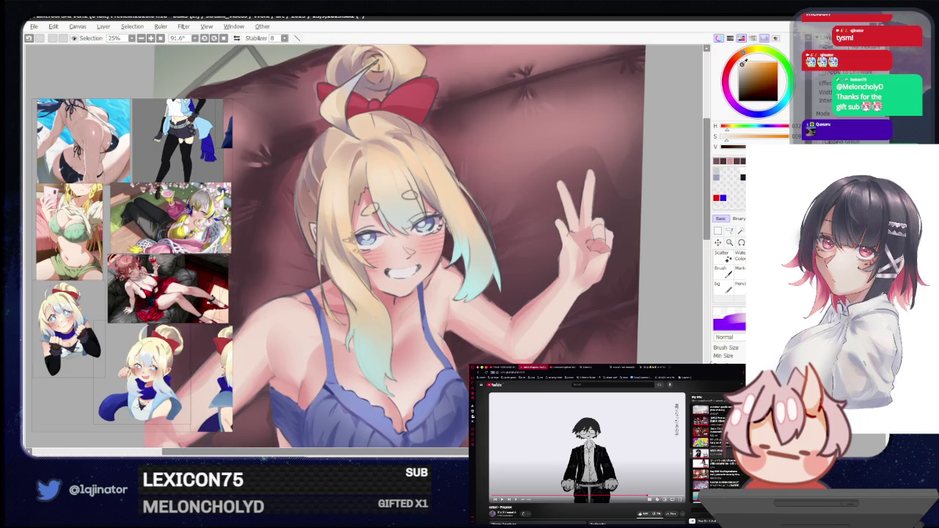
{"action": "left_click", "coordinate": [730, 230]}
{"action": "left_click_drag", "start_coordinate": [343, 182], "coordinate": [342, 240]}
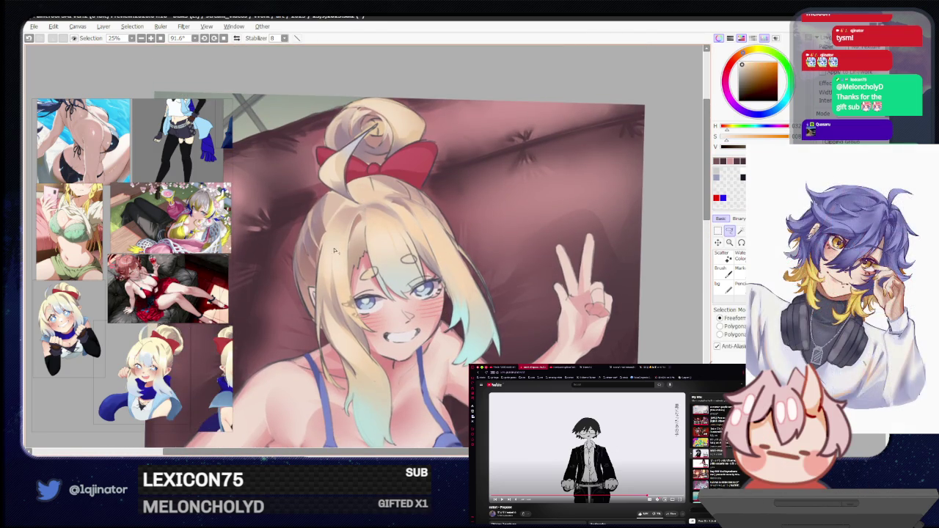
{"action": "key", "text": "b"}
{"action": "scroll", "coordinate": [339, 231], "scroll_direction": "up", "scroll_amount": 1}
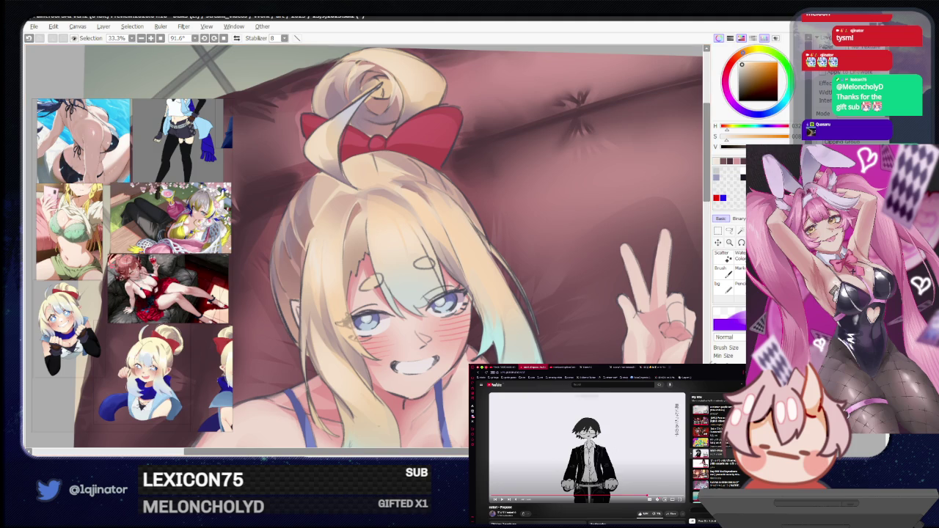
{"action": "left_click", "coordinate": [608, 510]}
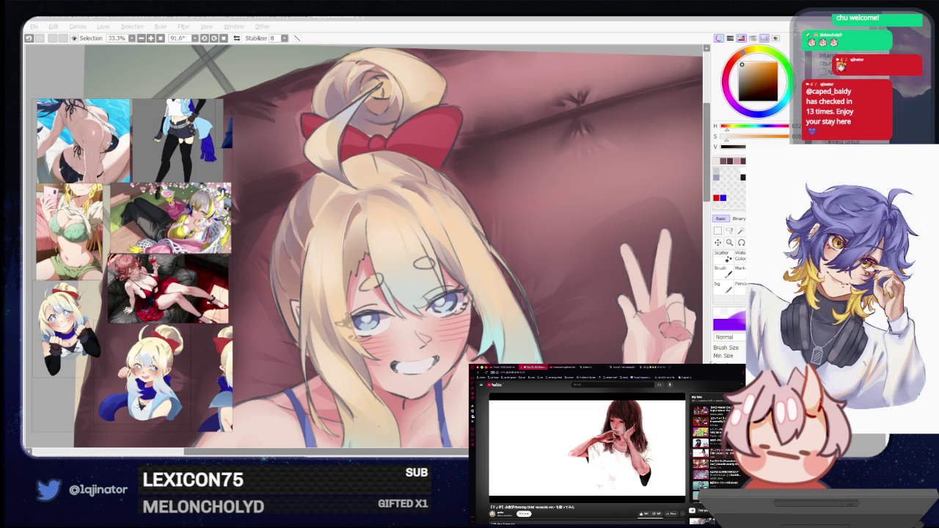
{"action": "left_click", "coordinate": [387, 363]}
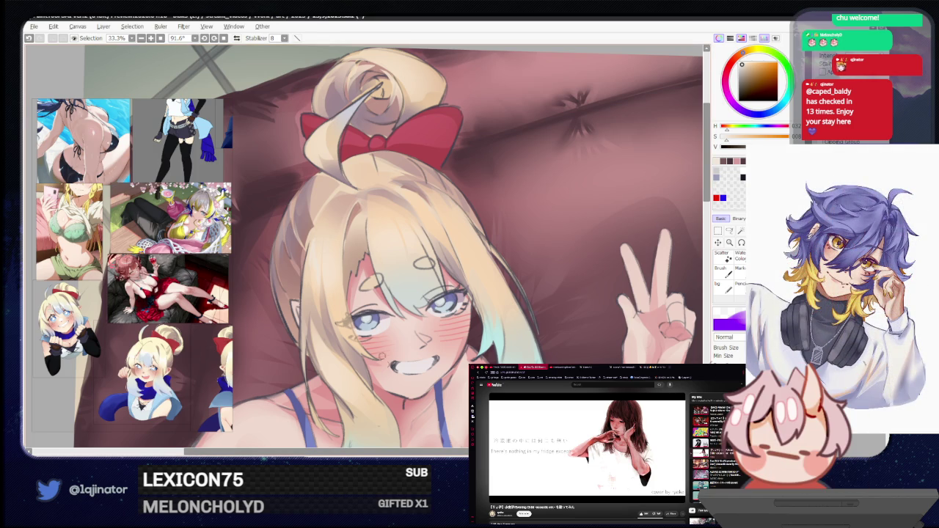
Pan the canvas down and left toward the girl's face and chest
{"action": "left_click_drag", "start_coordinate": [346, 275], "coordinate": [352, 311]}
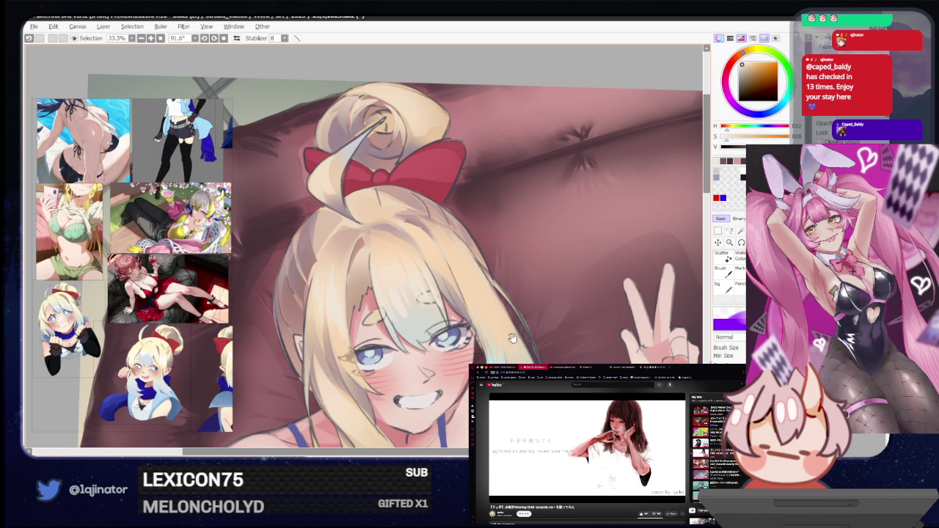
{"action": "left_click_drag", "start_coordinate": [438, 300], "coordinate": [402, 292]}
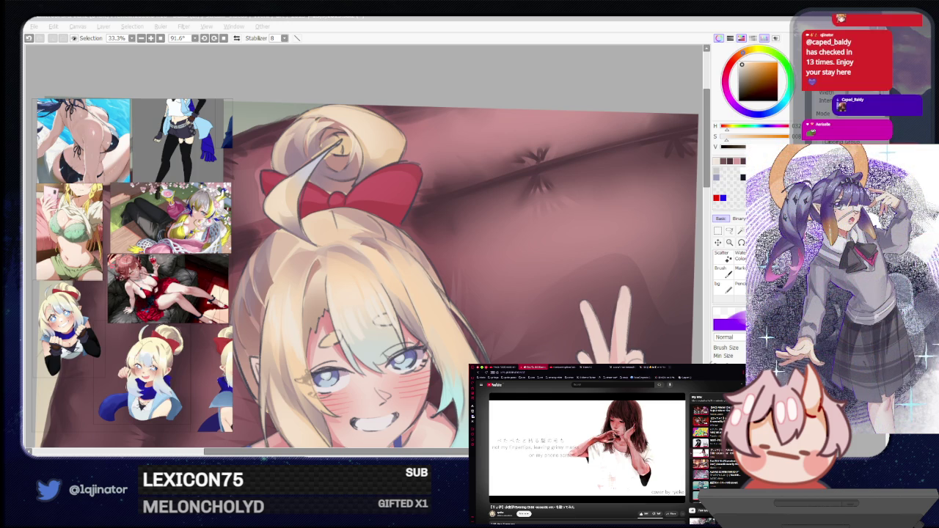
{"action": "left_click", "coordinate": [553, 93]}
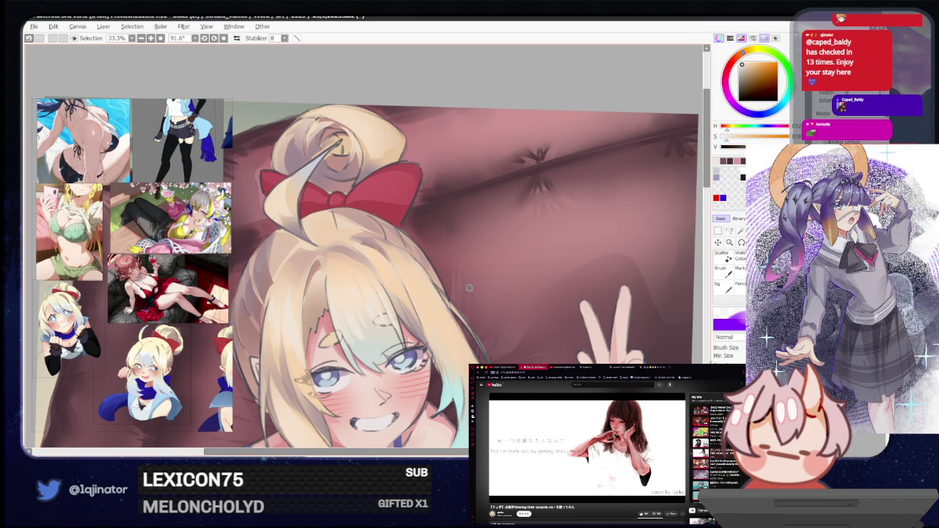
Tilt the canvas to about 79°, zooming out to 8.33% and back in to 25%
{"action": "mouse_move", "coordinate": [506, 231]}
{"action": "left_mouse_down"}
{"action": "mouse_move", "coordinate": [489, 314]}
{"action": "mouse_move", "coordinate": [446, 312]}
{"action": "left_mouse_up"}
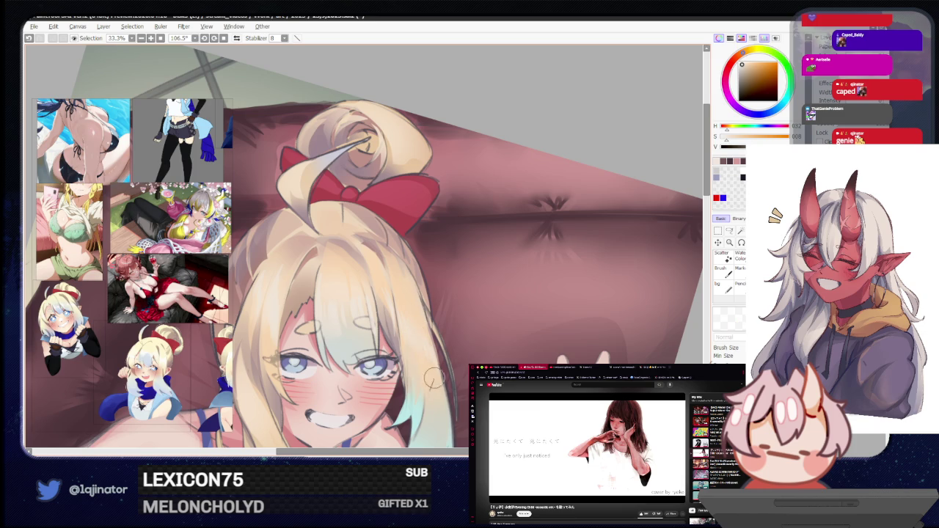
{"action": "scroll", "coordinate": [607, 313], "scroll_direction": "down", "scroll_amount": 2}
{"action": "mouse_move", "coordinate": [607, 312]}
{"action": "left_mouse_down"}
{"action": "mouse_move", "coordinate": [571, 307]}
{"action": "mouse_move", "coordinate": [558, 331]}
{"action": "mouse_move", "coordinate": [539, 332]}
{"action": "mouse_move", "coordinate": [597, 278]}
{"action": "left_mouse_up"}
{"action": "scroll", "coordinate": [571, 306], "scroll_direction": "down", "scroll_amount": 2}
{"action": "scroll", "coordinate": [538, 350], "scroll_direction": "up", "scroll_amount": 3}
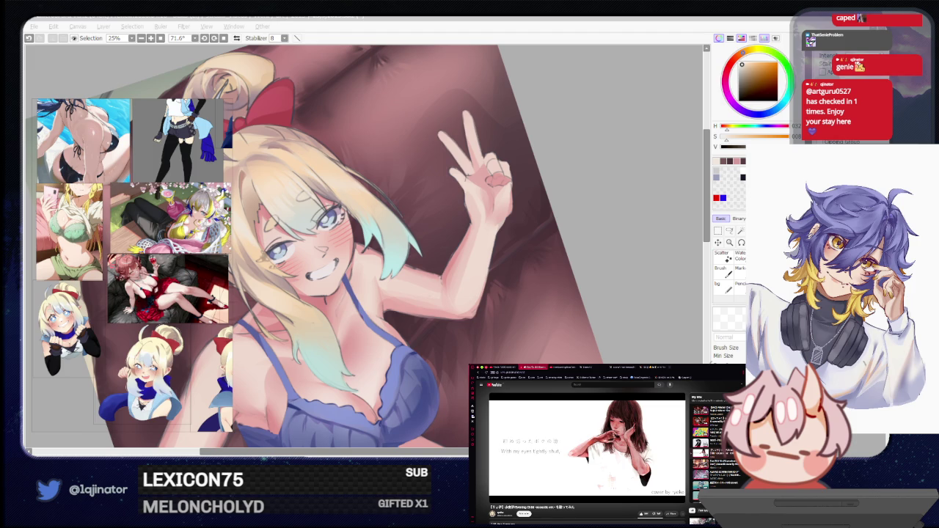
Zoom out to 12.5% to review the whole illustration
{"action": "left_click", "coordinate": [634, 254]}
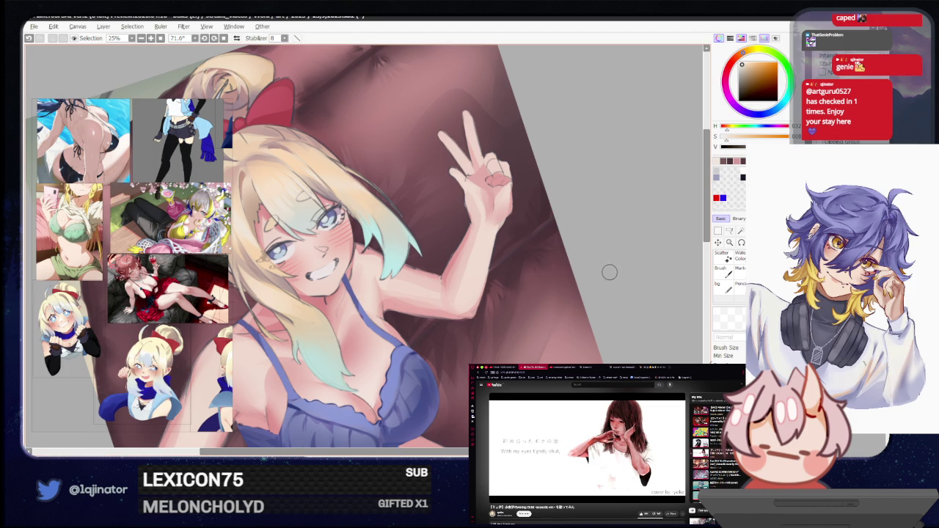
{"action": "scroll", "coordinate": [610, 277], "scroll_direction": "down", "scroll_amount": 1}
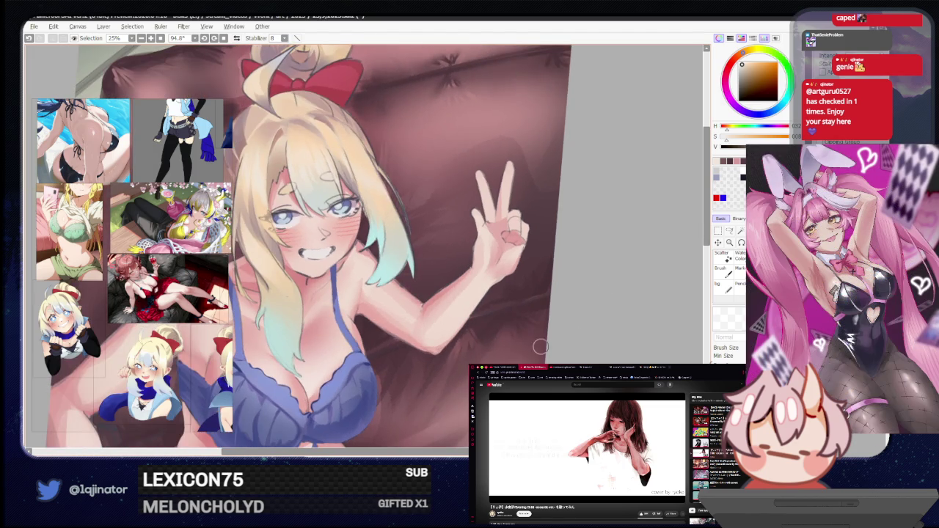
{"action": "scroll", "coordinate": [543, 323], "scroll_direction": "down", "scroll_amount": 1}
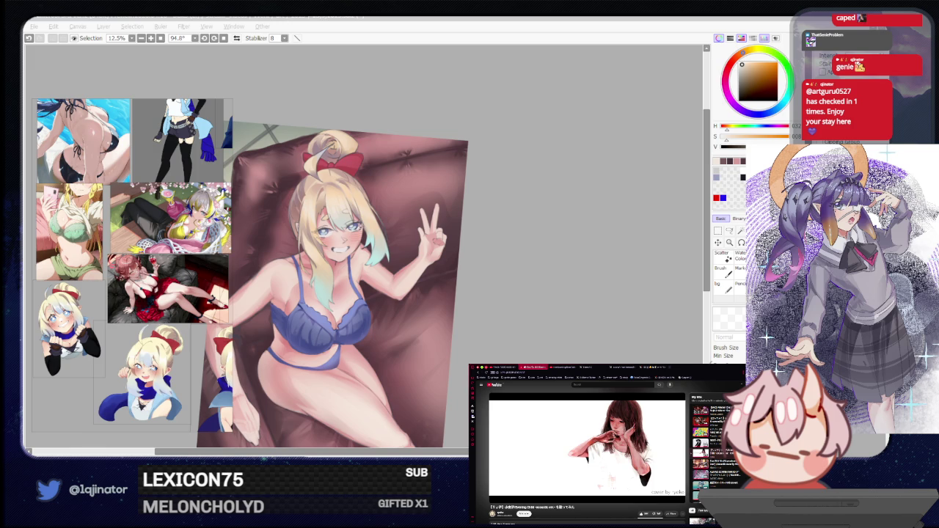
{"action": "key", "text": "alt+Tab"}
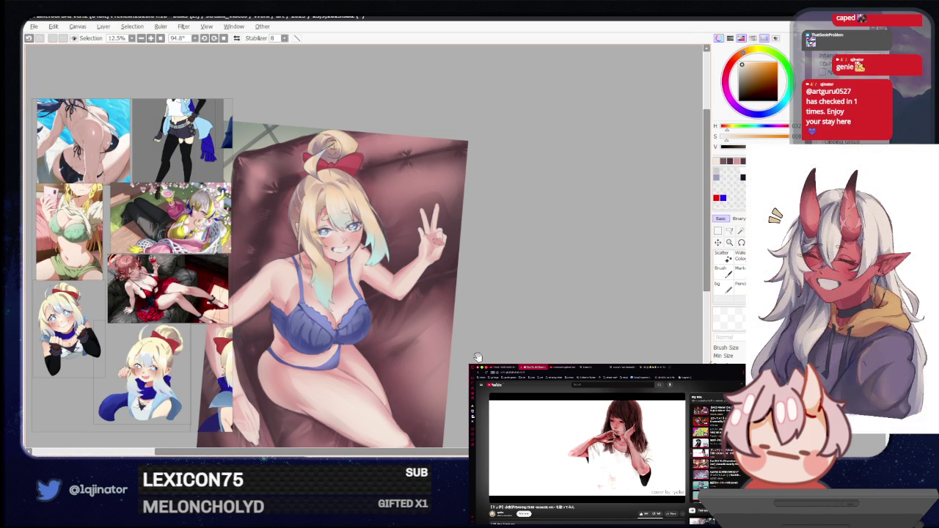
Rotate the canvas to 69.5° and zoom to 16.6% on the upper body
{"action": "left_click_drag", "start_coordinate": [478, 358], "coordinate": [506, 328]}
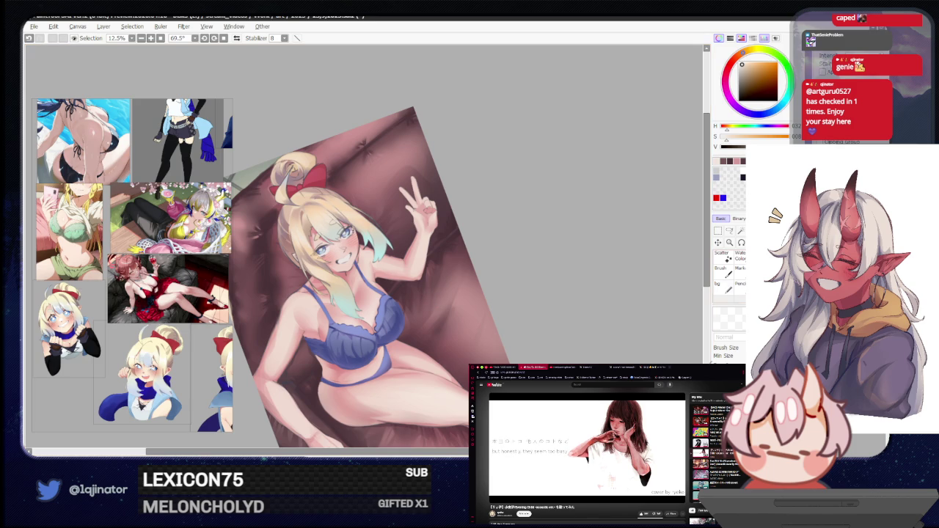
{"action": "scroll", "coordinate": [330, 293], "scroll_direction": "up", "scroll_amount": 1}
{"action": "scroll", "coordinate": [330, 293], "scroll_direction": "up", "scroll_amount": 1}
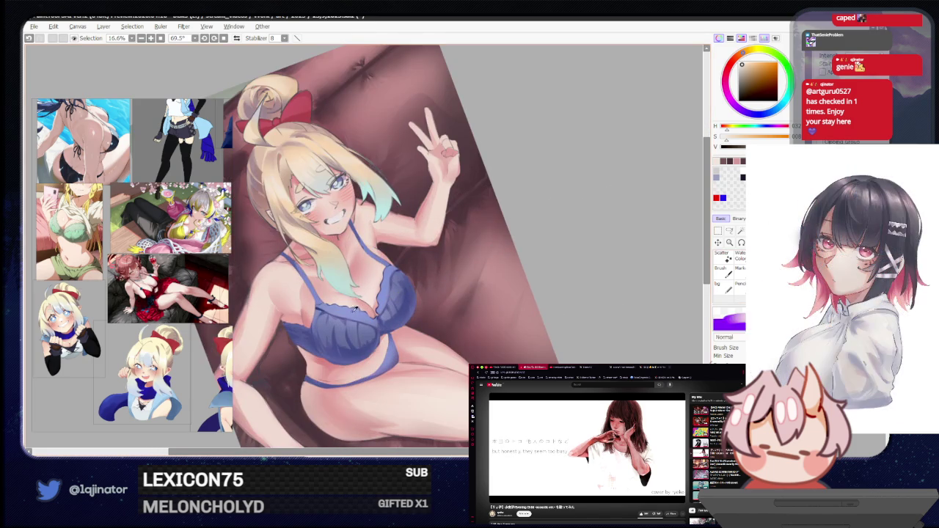
Pick a blue on the colour wheel, tune its saturation and value, and zoom to 25% on the bra
{"action": "left_click", "coordinate": [773, 112]}
{"action": "left_click", "coordinate": [757, 64]}
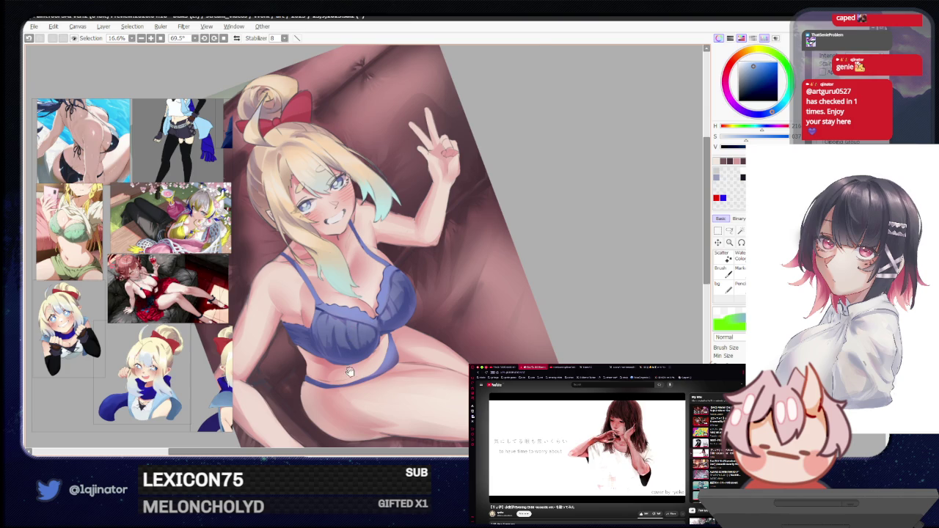
{"action": "scroll", "coordinate": [349, 372], "scroll_direction": "up", "scroll_amount": 1}
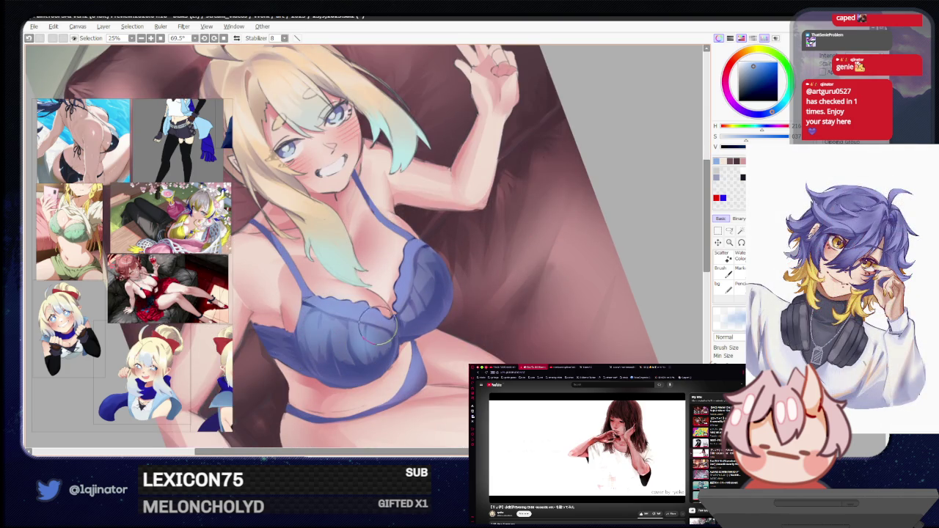
{"action": "scroll", "coordinate": [525, 304], "scroll_direction": "down", "scroll_amount": 2}
{"action": "key", "text": "minus"}
{"action": "key", "text": "minus"}
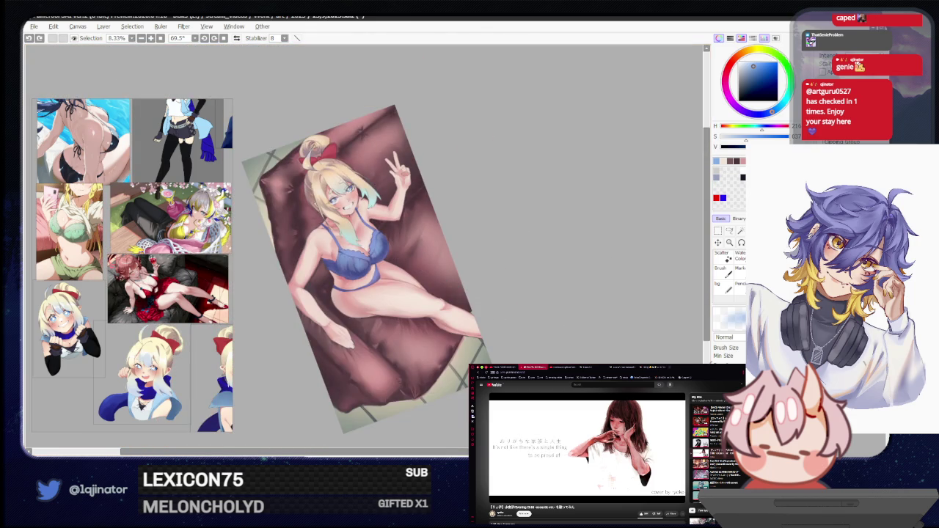
Compare backgrounds with undo/redo, rotate the canvas, and sample the cushion's dark maroon
{"action": "key", "text": "ctrl+z"}
{"action": "key", "text": "ctrl+y"}
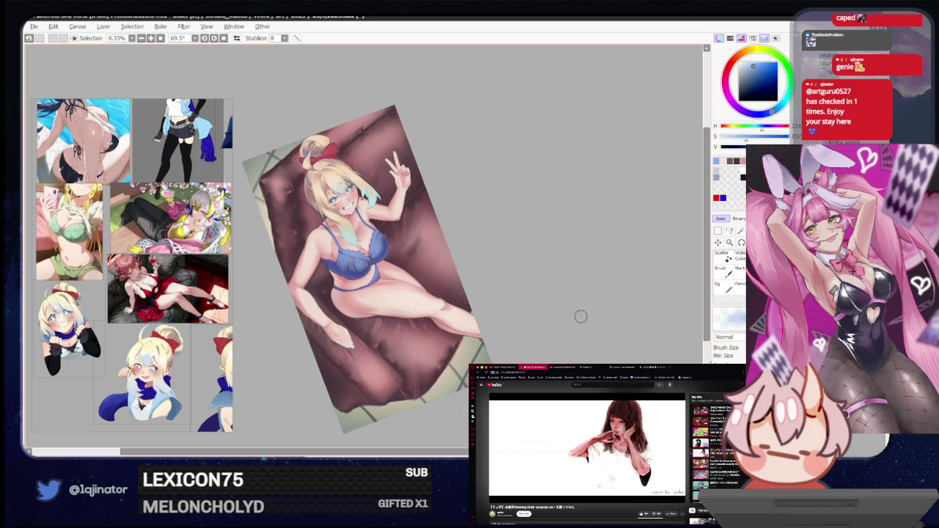
{"action": "mouse_move", "coordinate": [587, 267]}
{"action": "left_mouse_down"}
{"action": "mouse_move", "coordinate": [577, 346]}
{"action": "mouse_move", "coordinate": [600, 267]}
{"action": "left_mouse_up"}
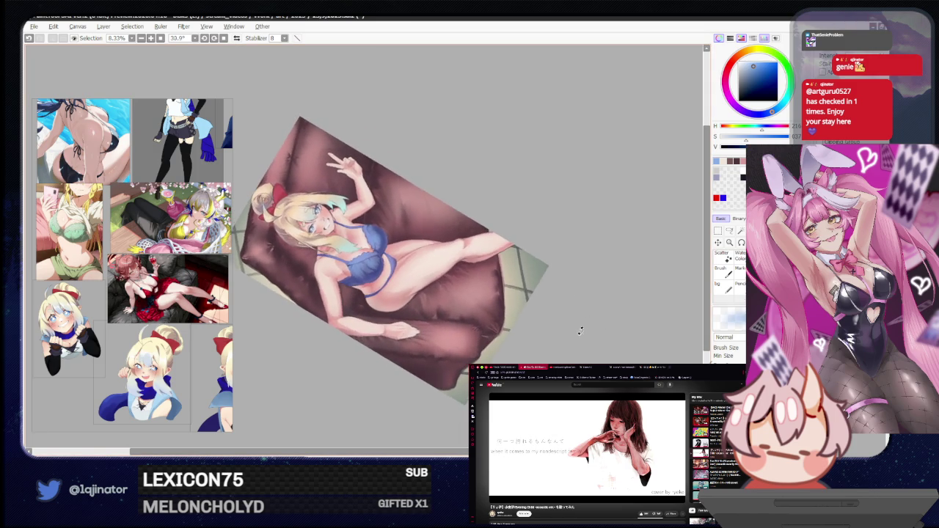
{"action": "left_click", "coordinate": [503, 305], "text": "alt"}
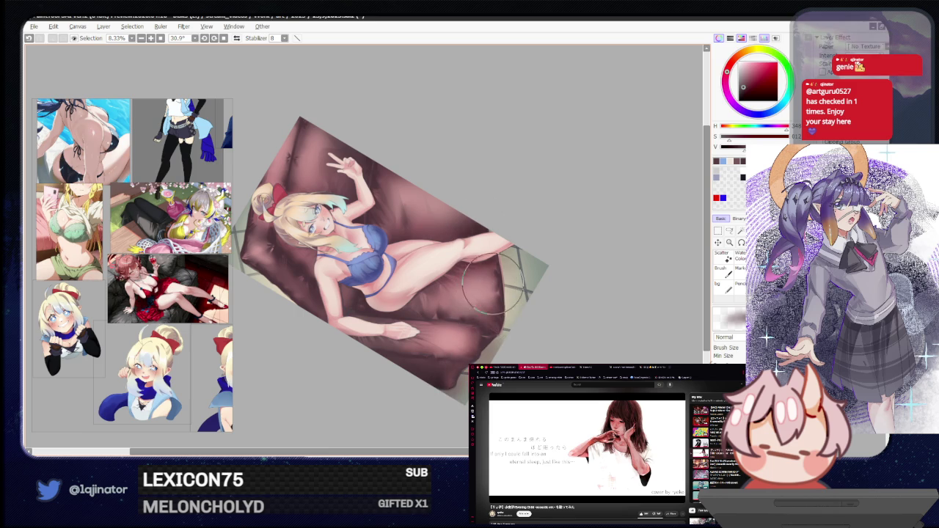
Pan the tilted illustration to frame the girl's raised leg and resting foot
{"action": "left_click_drag", "start_coordinate": [485, 323], "coordinate": [570, 357]}
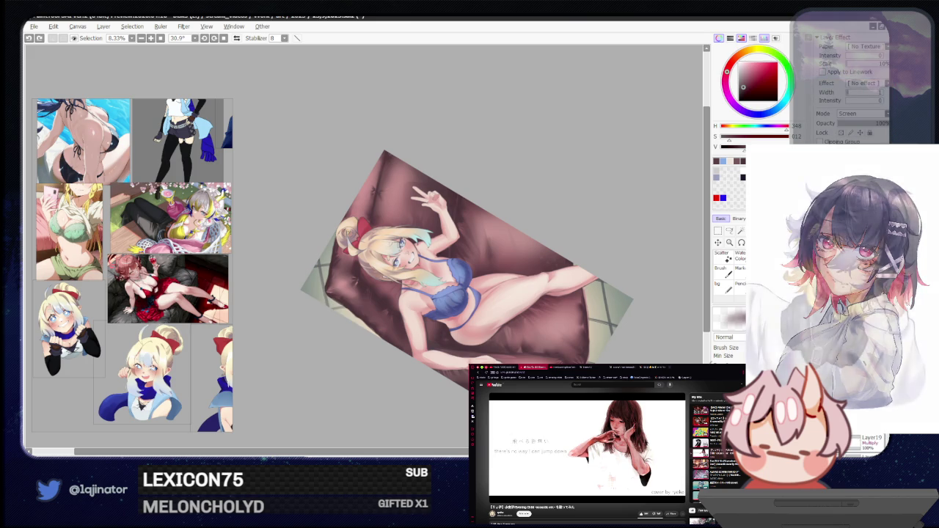
{"action": "left_click_drag", "start_coordinate": [583, 325], "coordinate": [507, 257]}
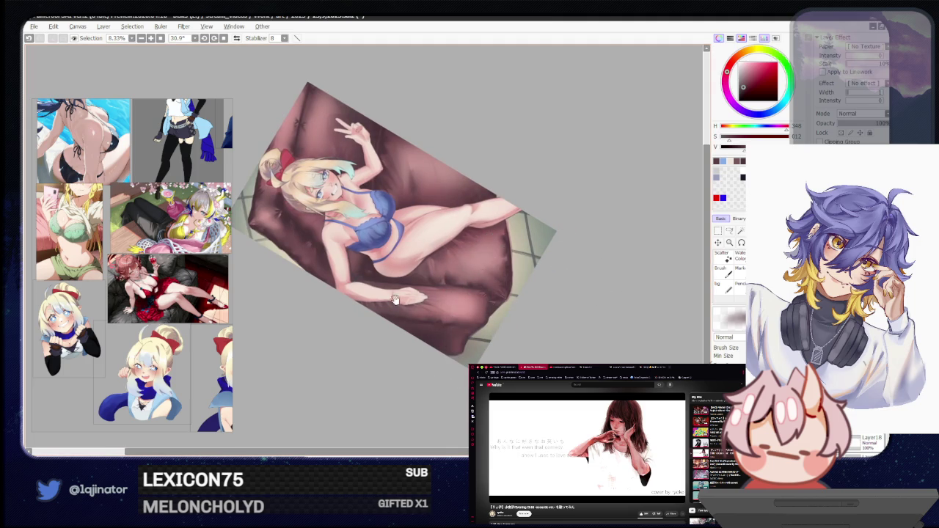
{"action": "left_click_drag", "start_coordinate": [292, 220], "coordinate": [369, 264]}
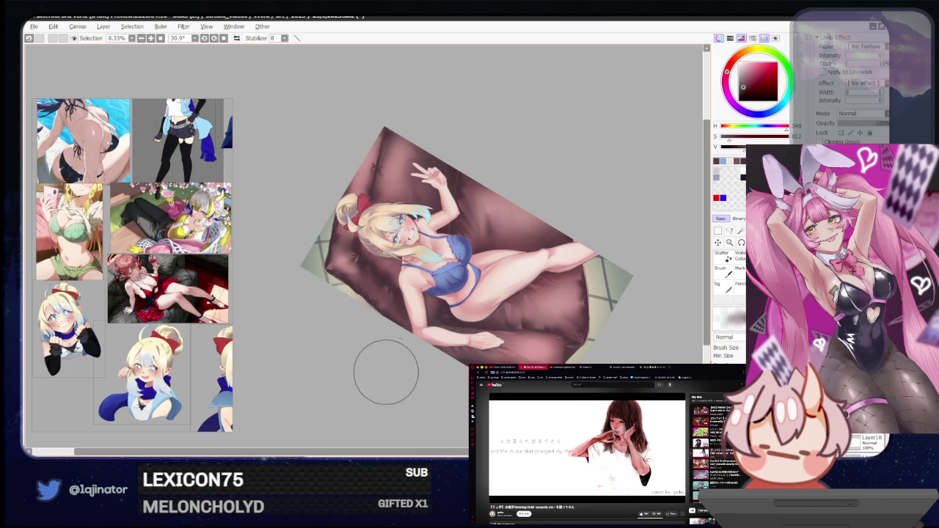
{"action": "left_click_drag", "start_coordinate": [475, 348], "coordinate": [445, 330]}
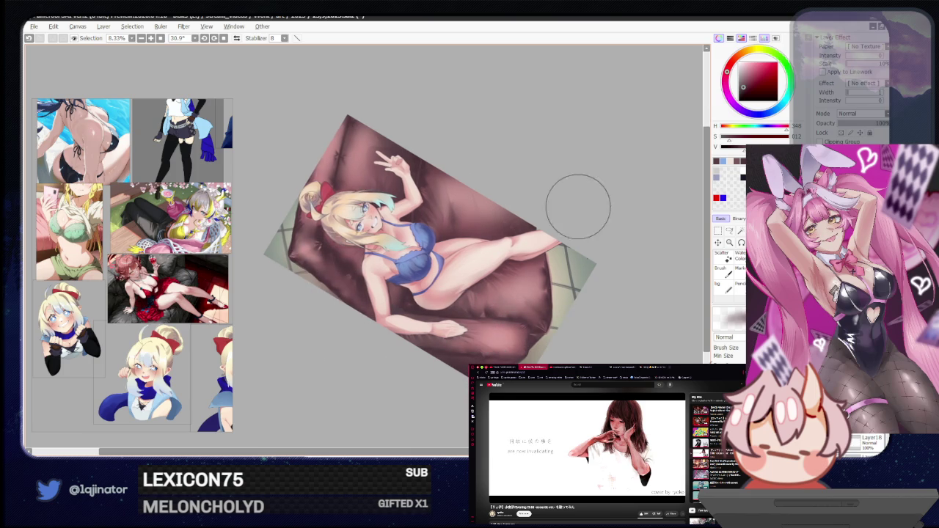
{"action": "left_click_drag", "start_coordinate": [585, 250], "coordinate": [585, 268]}
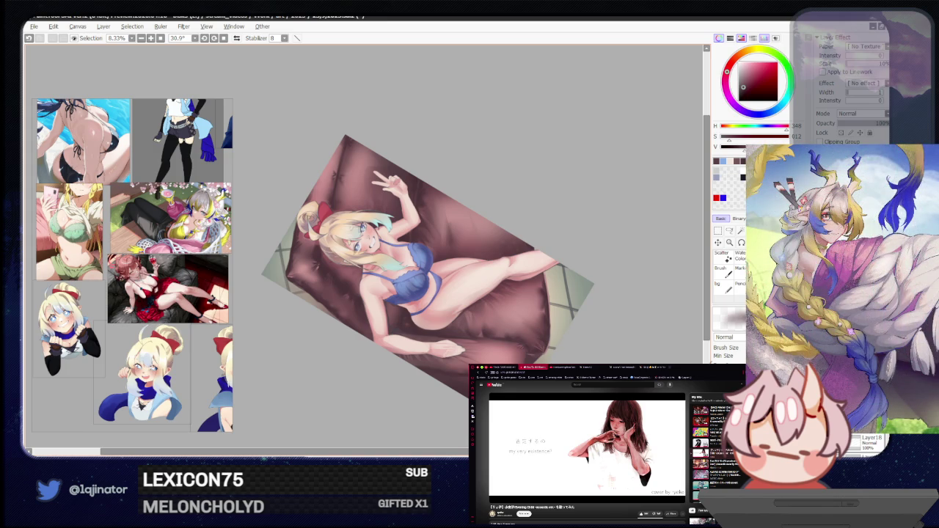
{"action": "left_click_drag", "start_coordinate": [554, 362], "coordinate": [556, 354]}
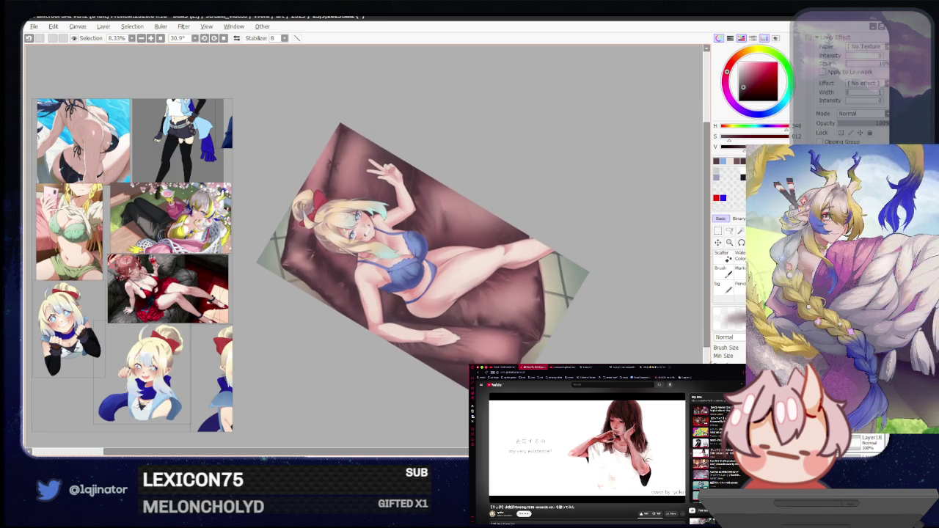
{"action": "left_click_drag", "start_coordinate": [537, 356], "coordinate": [540, 339]}
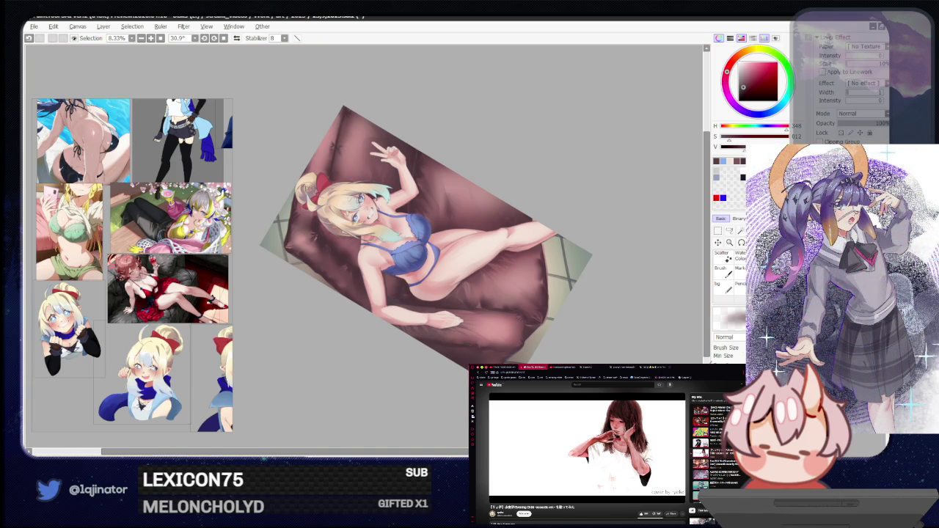
{"action": "scroll", "coordinate": [393, 368], "scroll_direction": "up", "scroll_amount": 1}
Level the view, lasso a region under the bust, and paint darker shadow there
{"action": "scroll", "coordinate": [393, 369], "scroll_direction": "up", "scroll_amount": 1}
{"action": "scroll", "coordinate": [393, 369], "scroll_direction": "up", "scroll_amount": 1}
{"action": "left_click_drag", "start_coordinate": [393, 368], "coordinate": [440, 349]}
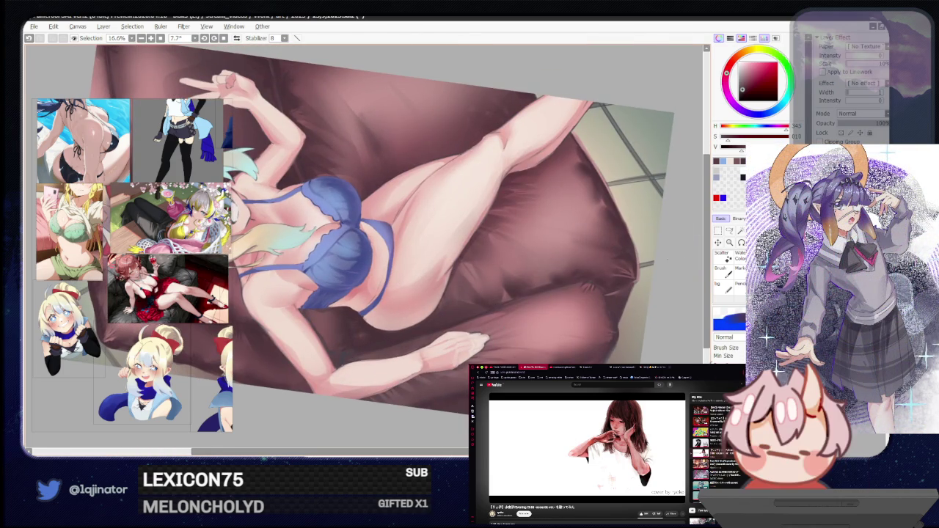
{"action": "key", "text": "l"}
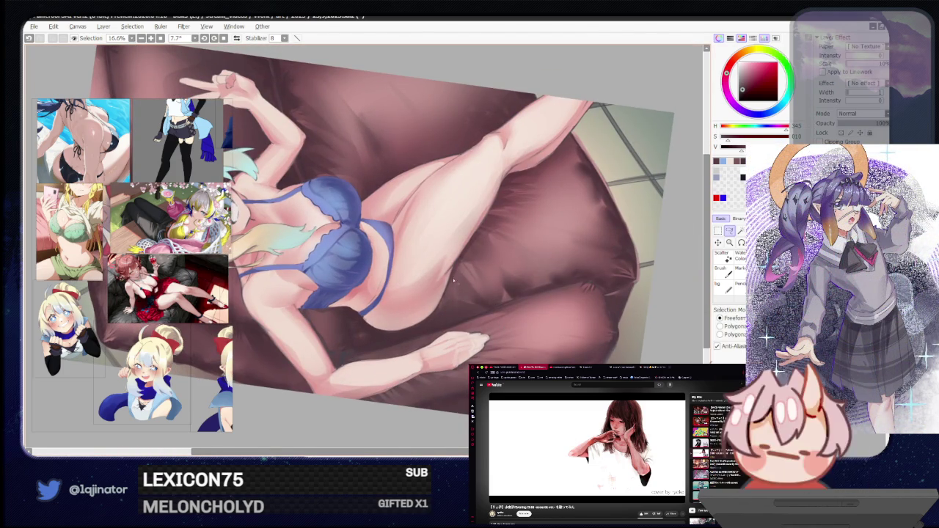
{"action": "left_click_drag", "start_coordinate": [457, 269], "coordinate": [417, 317]}
{"action": "mouse_move", "coordinate": [366, 330]}
{"action": "left_mouse_down"}
{"action": "mouse_move", "coordinate": [414, 334]}
{"action": "mouse_move", "coordinate": [398, 304]}
{"action": "mouse_move", "coordinate": [430, 304]}
{"action": "mouse_move", "coordinate": [430, 294]}
{"action": "mouse_move", "coordinate": [408, 326]}
{"action": "left_mouse_up"}
{"action": "key", "text": "b"}
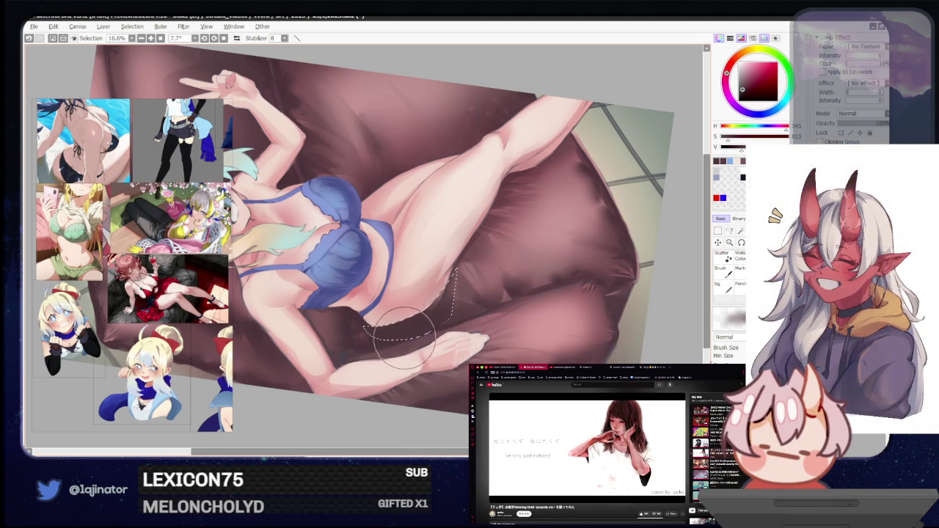
{"action": "key", "text": "l"}
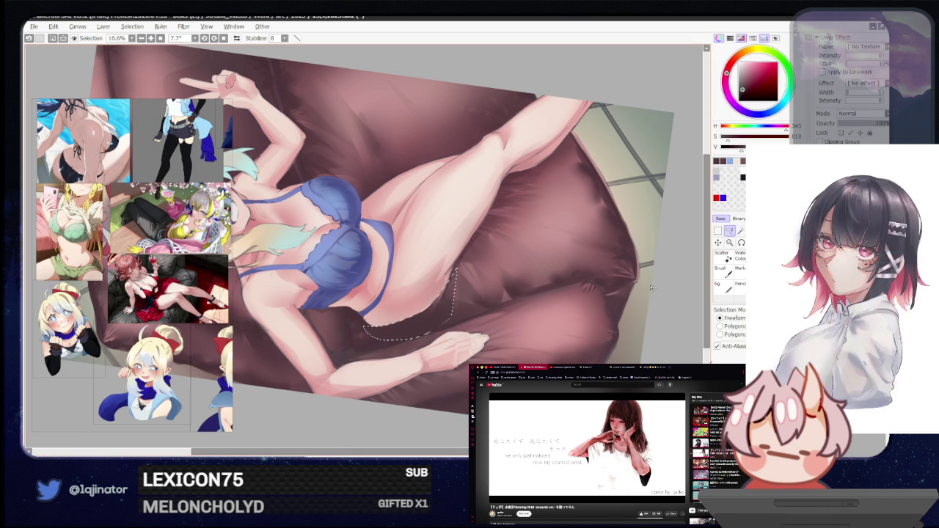
{"action": "key", "text": "b"}
{"action": "left_click_drag", "start_coordinate": [542, 247], "coordinate": [440, 294]}
{"action": "key", "text": "ctrl+d"}
Lasso another shadow area under the bust and paint it with an enlarged brush
{"action": "key", "text": "l"}
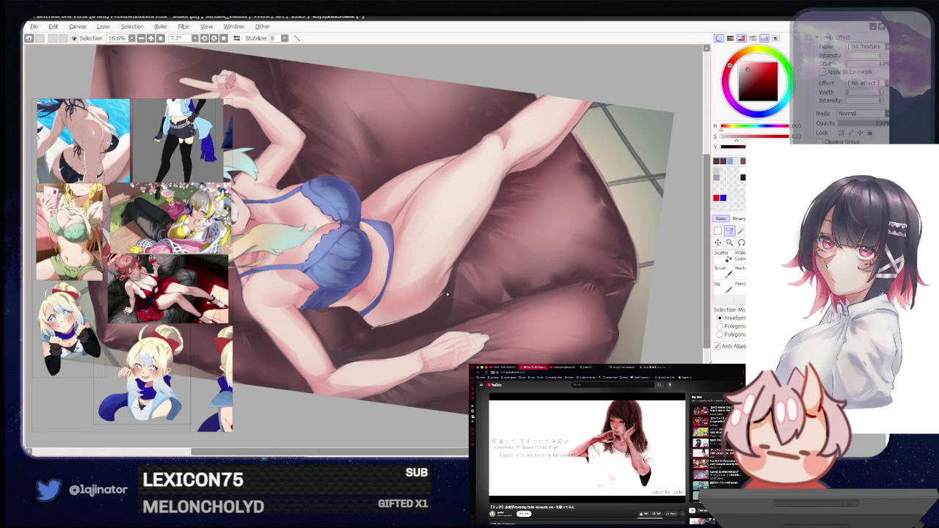
{"action": "left_click_drag", "start_coordinate": [380, 344], "coordinate": [367, 340]}
{"action": "key", "text": "b"}
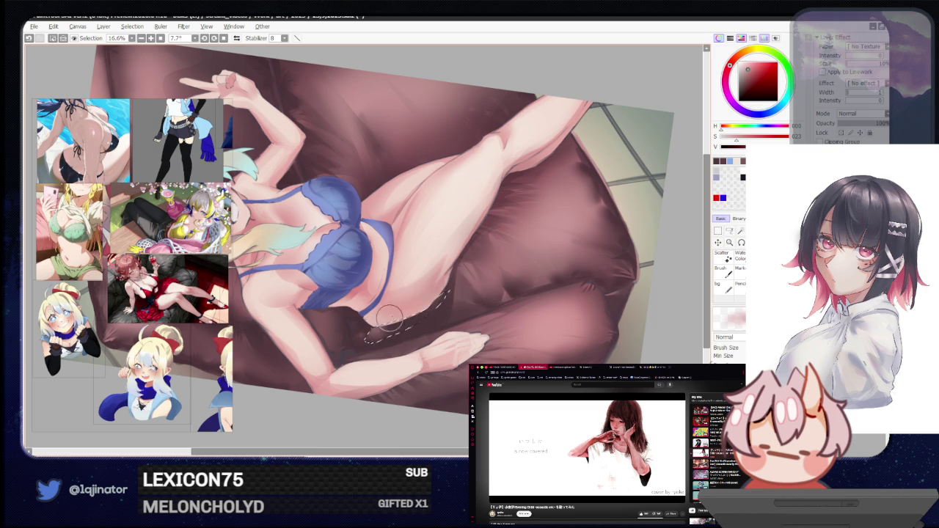
{"action": "left_click_drag", "start_coordinate": [541, 301], "coordinate": [497, 309]}
{"action": "key", "text": "ctrl+d"}
{"action": "key", "text": "l"}
{"action": "key", "text": "b"}
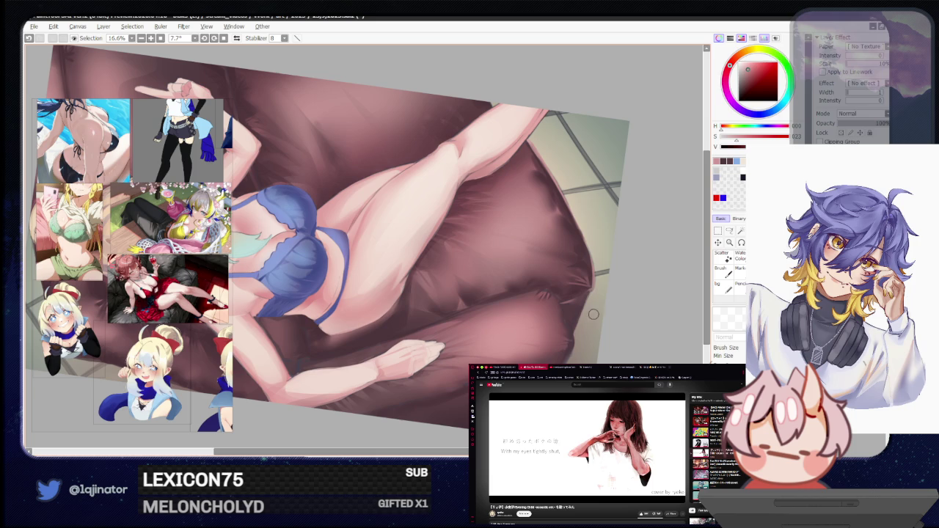
{"action": "key", "text": "bracketright"}
{"action": "key", "text": "bracketright"}
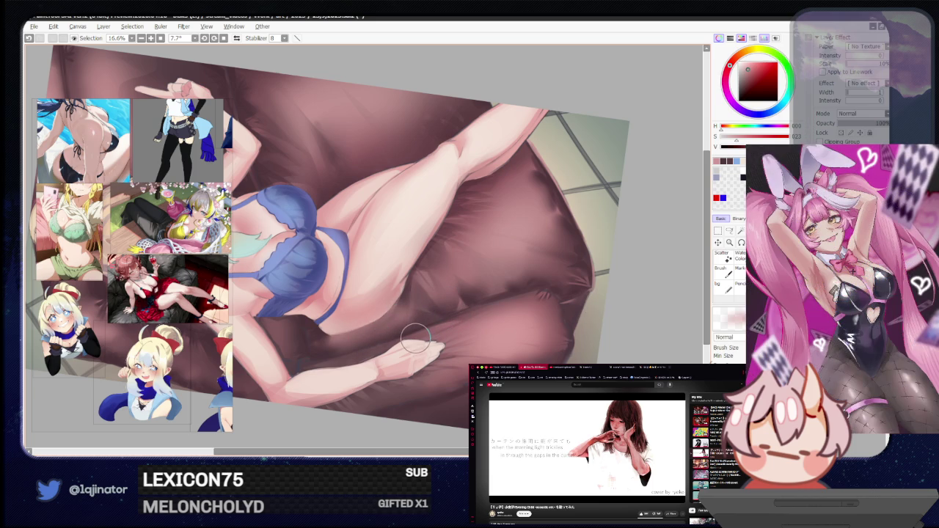
Rework the shading beside the forearm using undo/redo and a fresh lasso selection
{"action": "key", "text": "ctrl+z"}
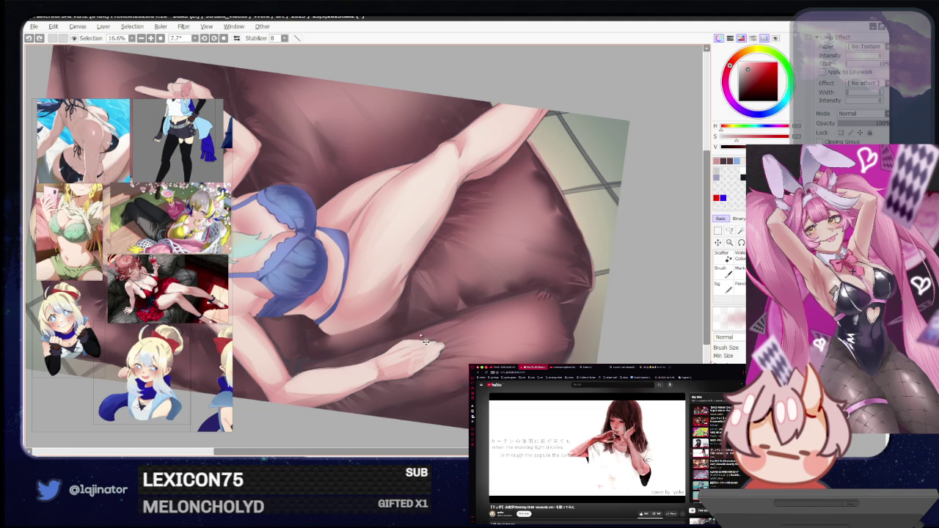
{"action": "key", "text": "ctrl+z"}
{"action": "key", "text": "ctrl+y"}
{"action": "key", "text": "ctrl+d"}
{"action": "left_click", "coordinate": [730, 231]}
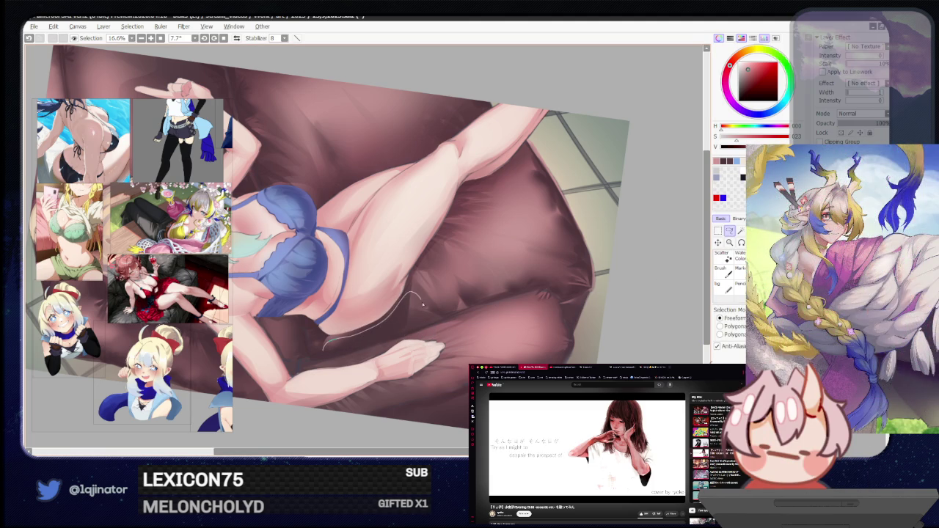
{"action": "left_click_drag", "start_coordinate": [387, 340], "coordinate": [326, 345]}
{"action": "left_click_drag", "start_coordinate": [420, 307], "coordinate": [426, 304]}
{"action": "key", "text": "b"}
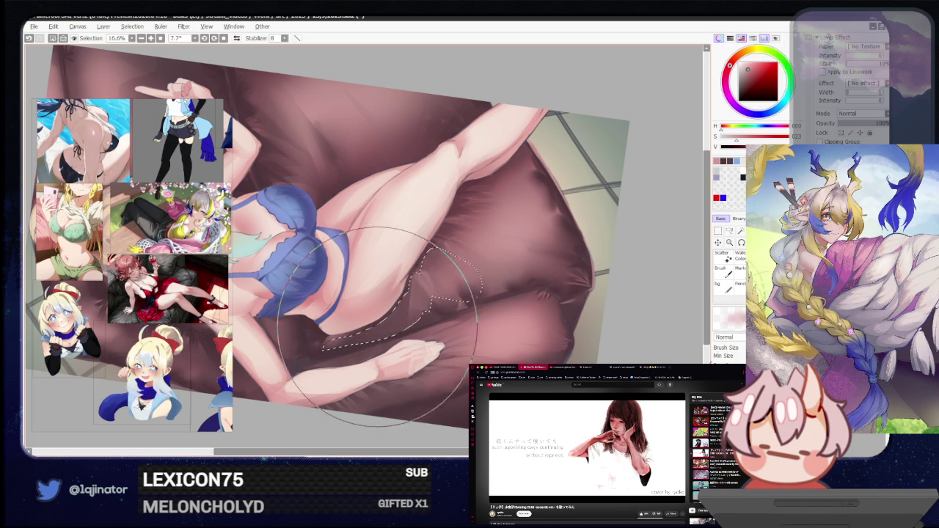
{"action": "key", "text": "ctrl+d"}
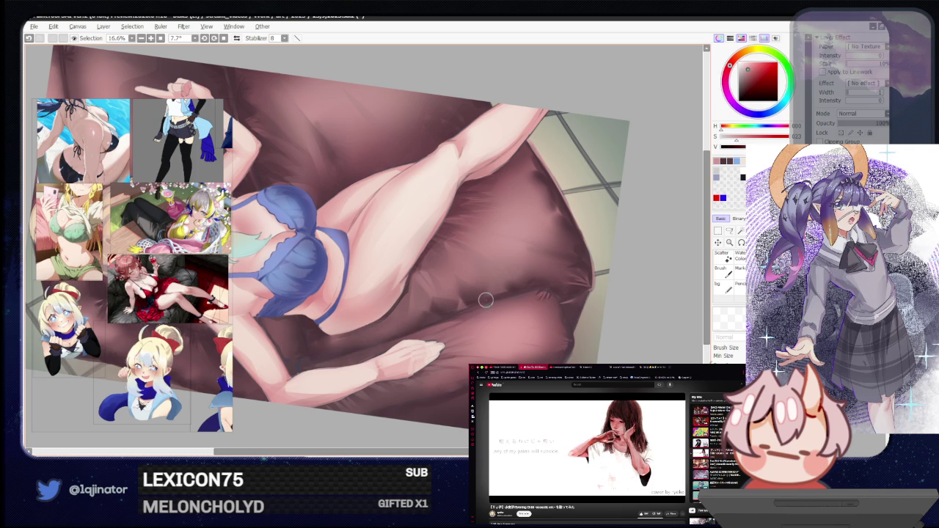
{"action": "left_click_drag", "start_coordinate": [542, 283], "coordinate": [311, 255]}
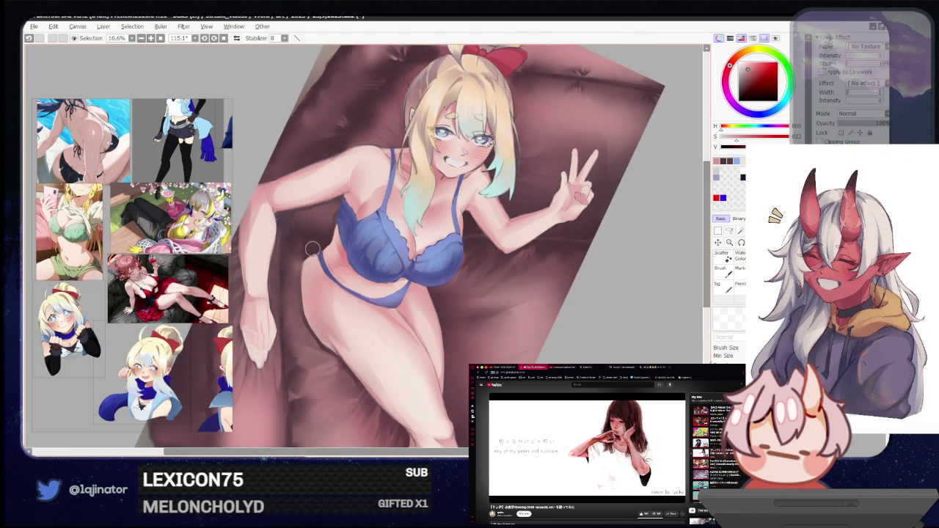
Repaint the left hip contour and blue bikini strap, undoing a stray mark on the thigh
{"action": "left_click_drag", "start_coordinate": [313, 253], "coordinate": [329, 324]}
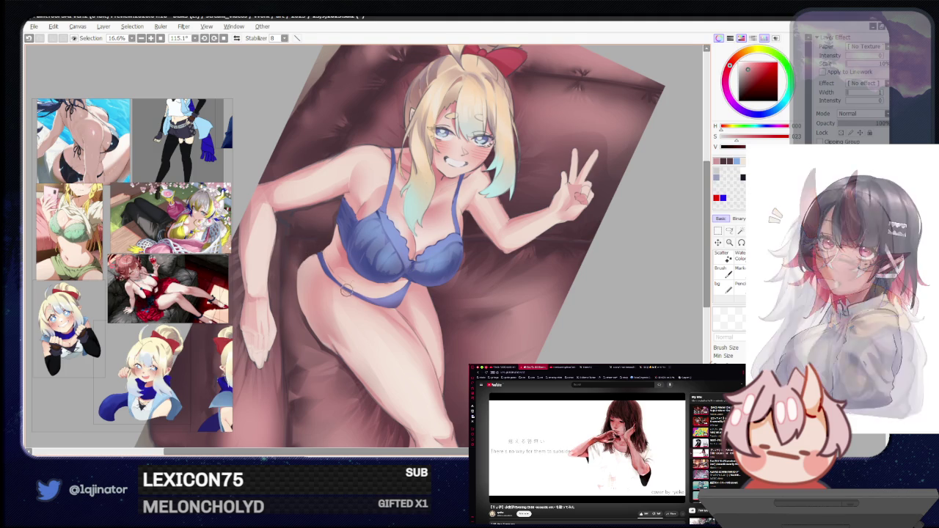
{"action": "key", "text": "ctrl+z"}
{"action": "mouse_move", "coordinate": [323, 336]}
{"action": "left_mouse_down"}
{"action": "mouse_move", "coordinate": [518, 320]}
{"action": "mouse_move", "coordinate": [483, 325]}
{"action": "mouse_move", "coordinate": [480, 342]}
{"action": "left_mouse_up"}
{"action": "scroll", "coordinate": [480, 342], "scroll_direction": "up", "scroll_amount": 1}
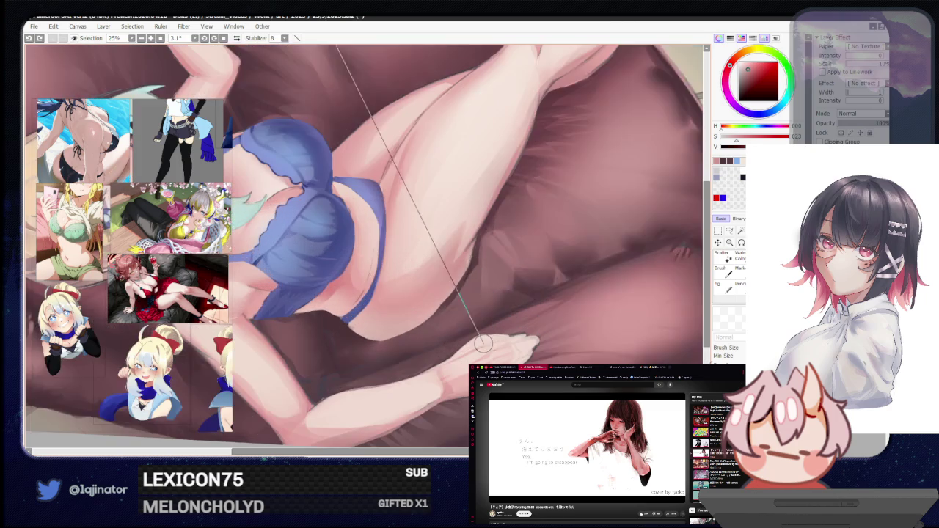
Compare the cushion shading with undo/redo and outline the area beside the hip
{"action": "scroll", "coordinate": [482, 344], "scroll_direction": "down", "scroll_amount": 1}
{"action": "scroll", "coordinate": [482, 345], "scroll_direction": "down", "scroll_amount": 2}
{"action": "scroll", "coordinate": [481, 345], "scroll_direction": "up", "scroll_amount": 1}
{"action": "scroll", "coordinate": [479, 342], "scroll_direction": "up", "scroll_amount": 1}
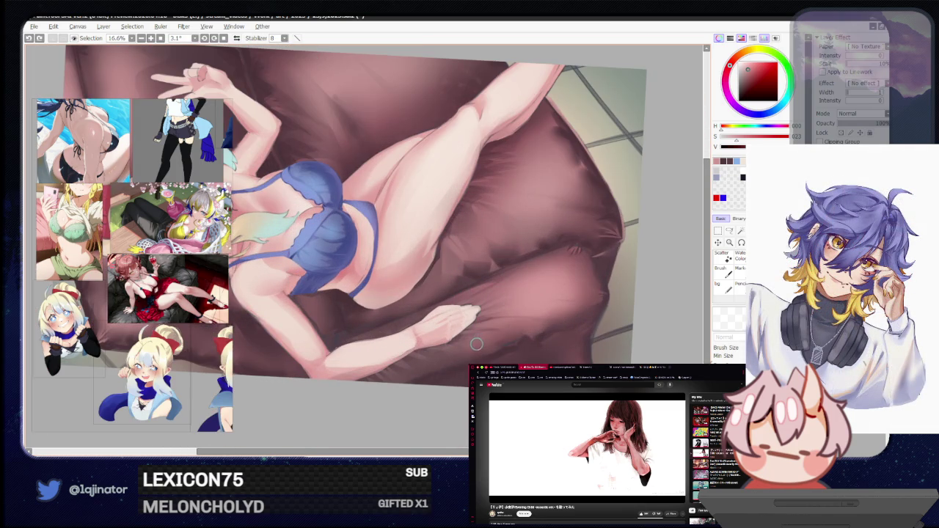
{"action": "key", "text": "ctrl+z"}
{"action": "key", "text": "ctrl+y"}
{"action": "left_click_drag", "start_coordinate": [438, 266], "coordinate": [443, 306]}
{"action": "key", "text": "ctrl+d"}
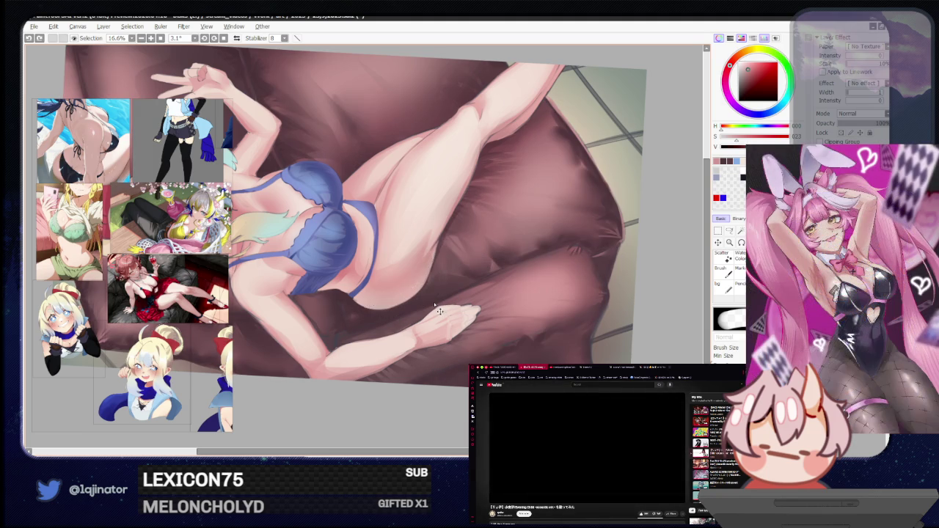
Lasso the shadow beside the hip and sample a cushion colour for painting
{"action": "key", "text": "l"}
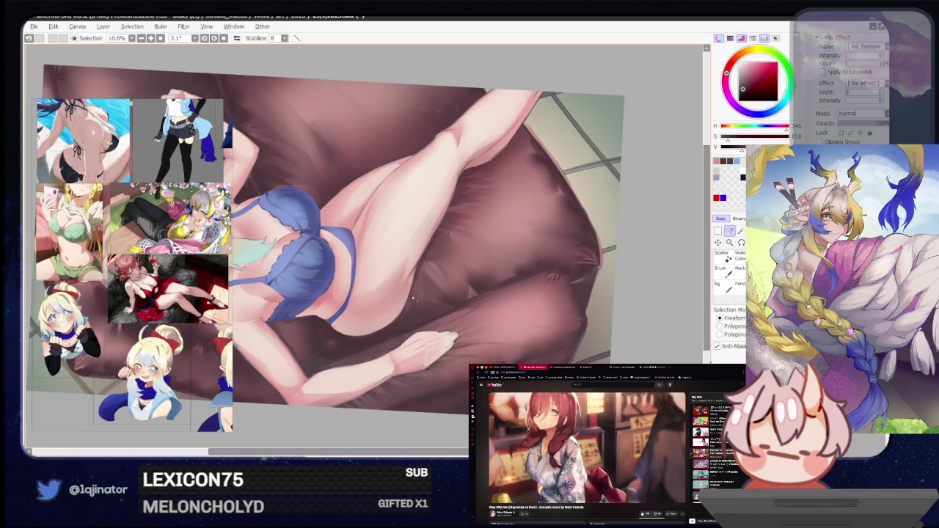
{"action": "mouse_move", "coordinate": [407, 295]}
{"action": "left_mouse_down"}
{"action": "mouse_move", "coordinate": [442, 304]}
{"action": "mouse_move", "coordinate": [412, 285]}
{"action": "left_mouse_up"}
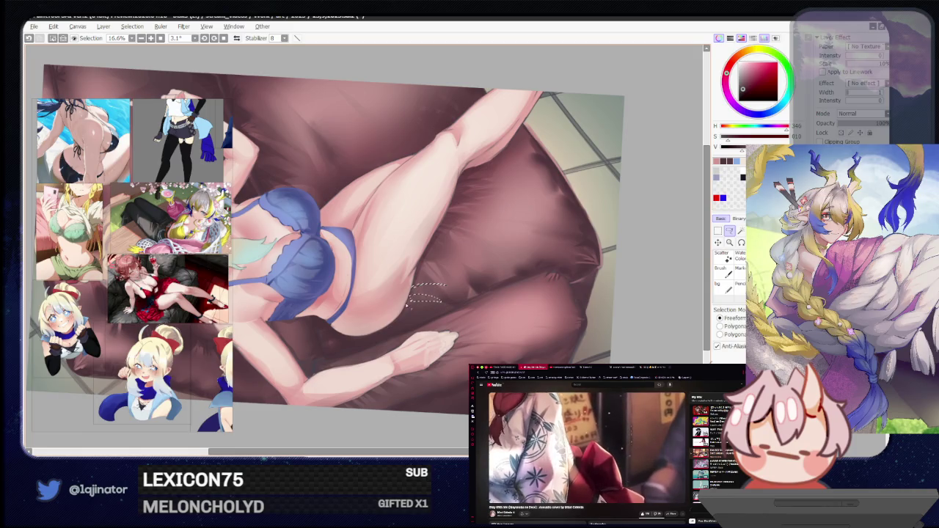
{"action": "left_click_drag", "start_coordinate": [393, 329], "coordinate": [403, 314]}
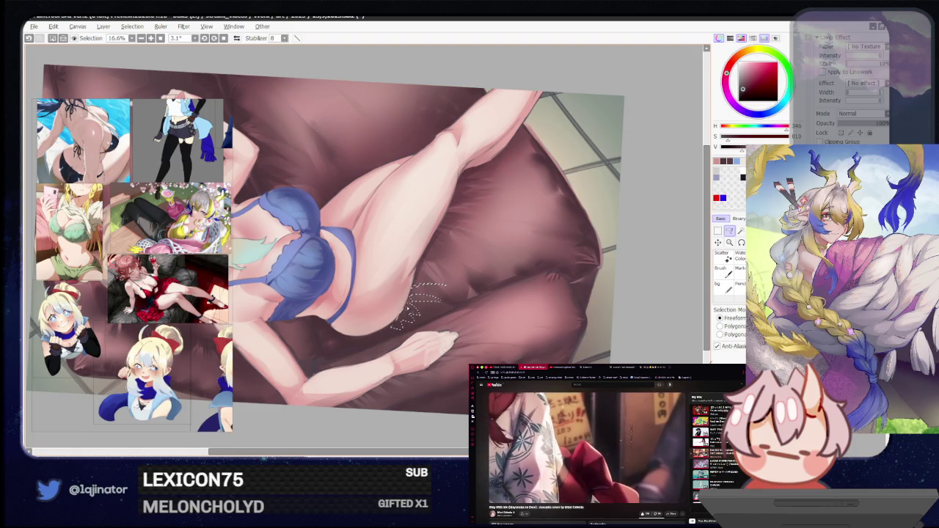
{"action": "key", "text": "ctrl+d"}
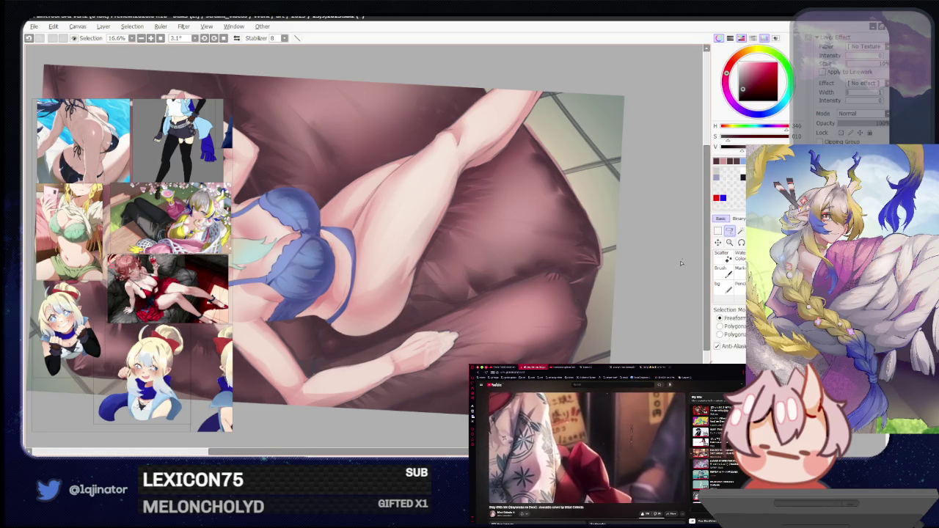
{"action": "key", "text": "b"}
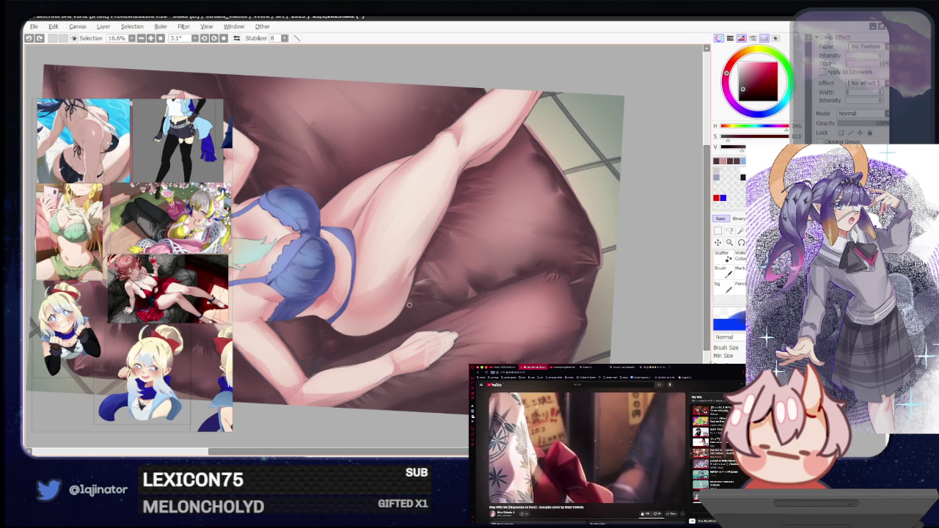
{"action": "key", "text": "e"}
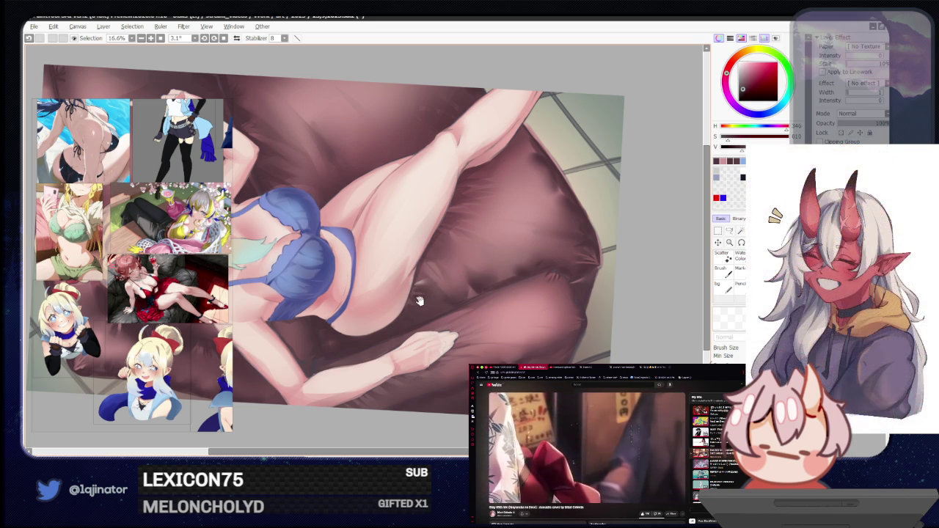
{"action": "left_click", "coordinate": [526, 307], "text": "alt"}
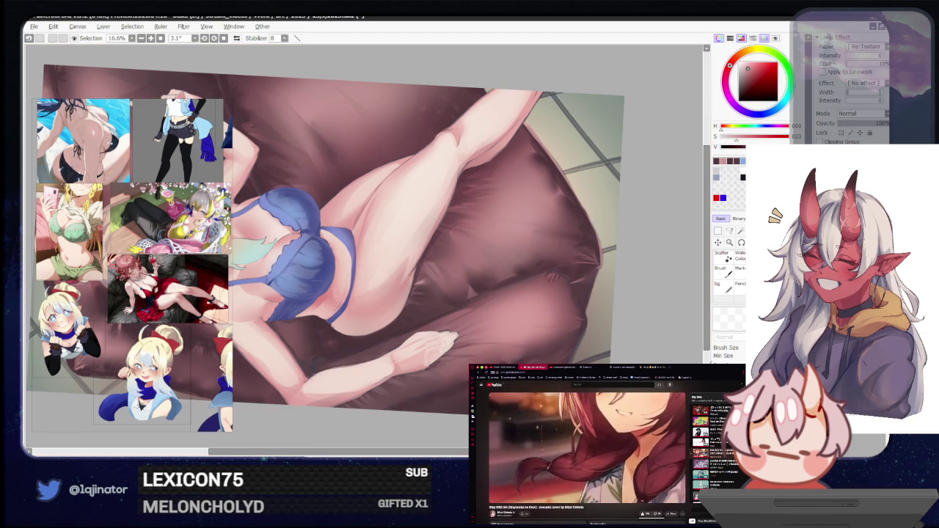
Return to SAI from another window and settle on the eraser near the hip
{"action": "key", "text": "alt+Tab"}
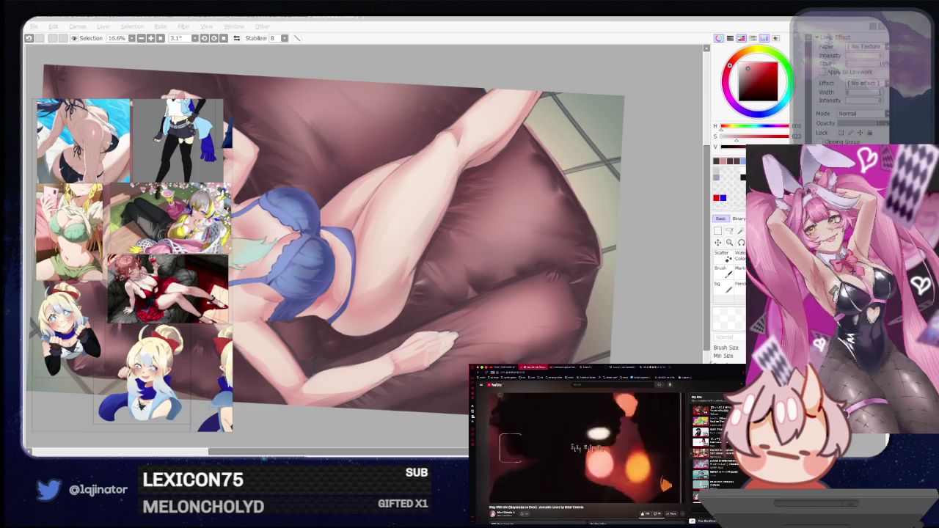
{"action": "left_click", "coordinate": [641, 287]}
{"action": "key", "text": "e"}
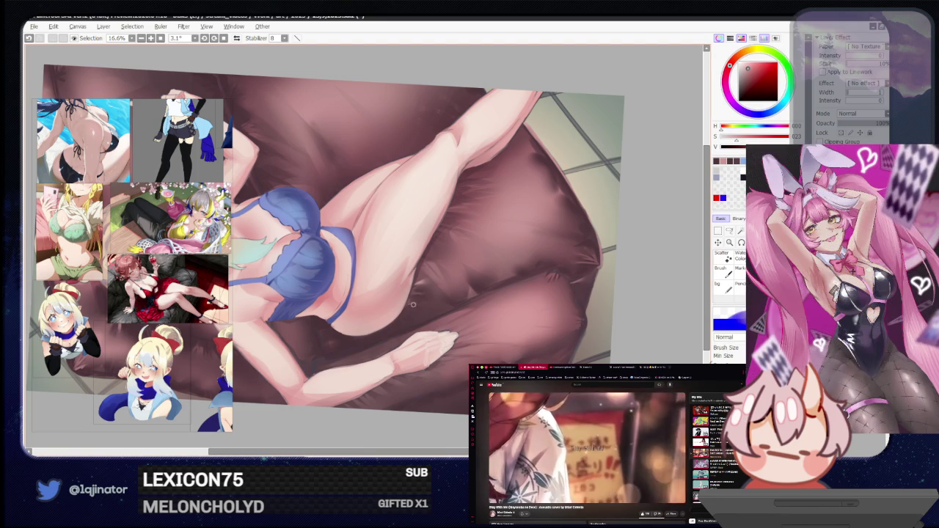
{"action": "key", "text": "b"}
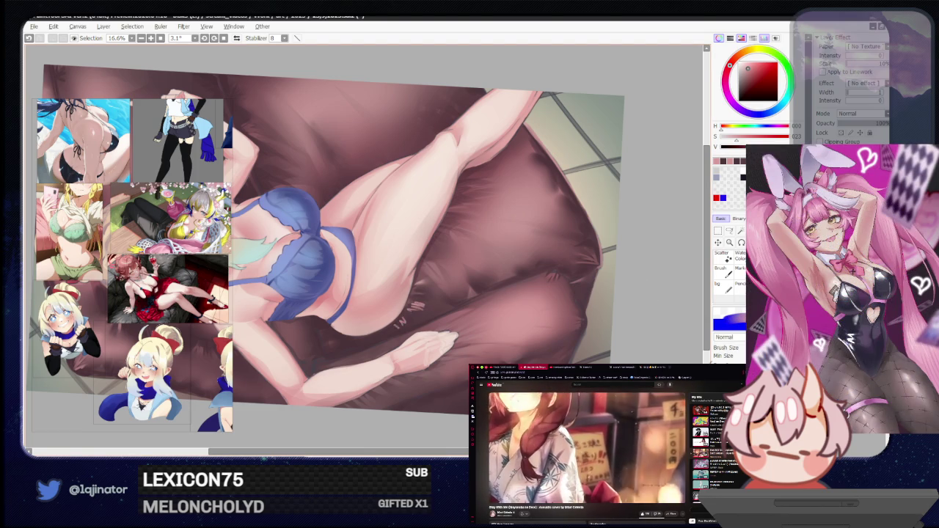
{"action": "key", "text": "e"}
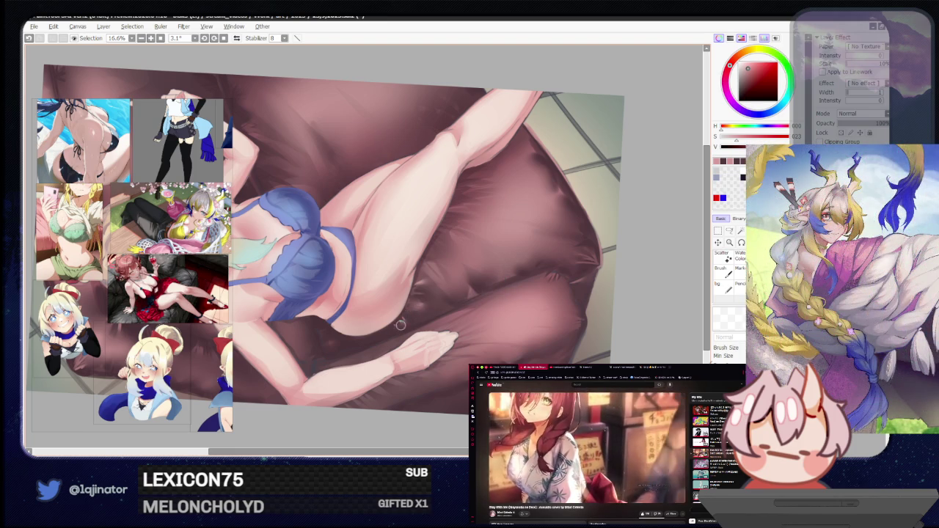
{"action": "left_click_drag", "start_coordinate": [621, 287], "coordinate": [585, 288]}
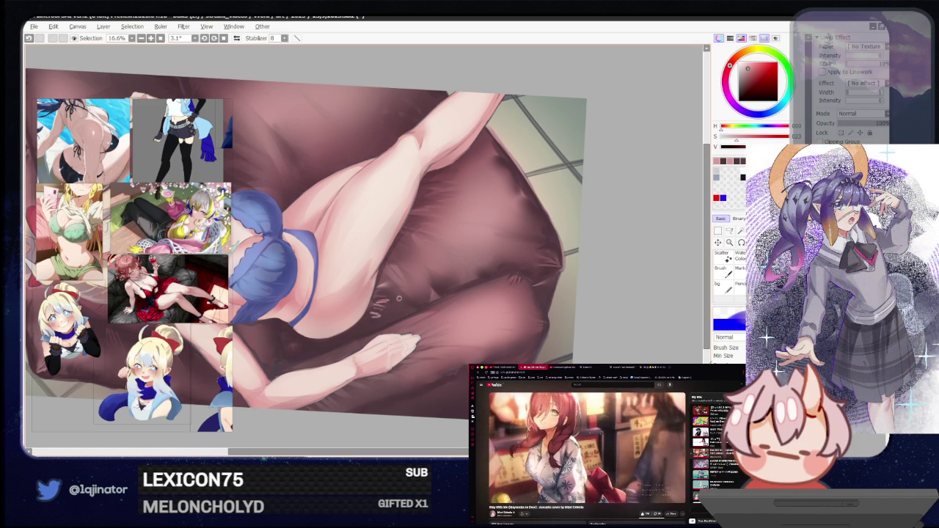
{"action": "key", "text": "alt"}
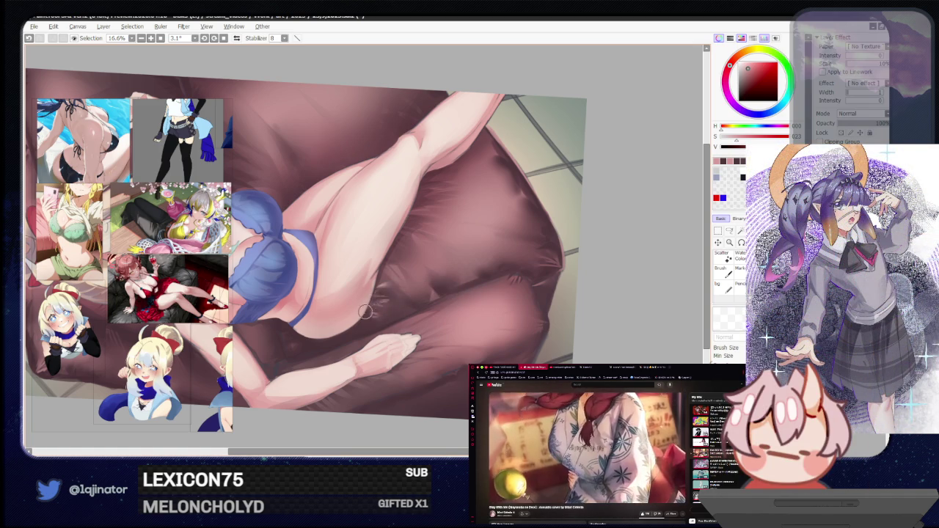
{"action": "scroll", "coordinate": [523, 335], "scroll_direction": "up", "scroll_amount": 1}
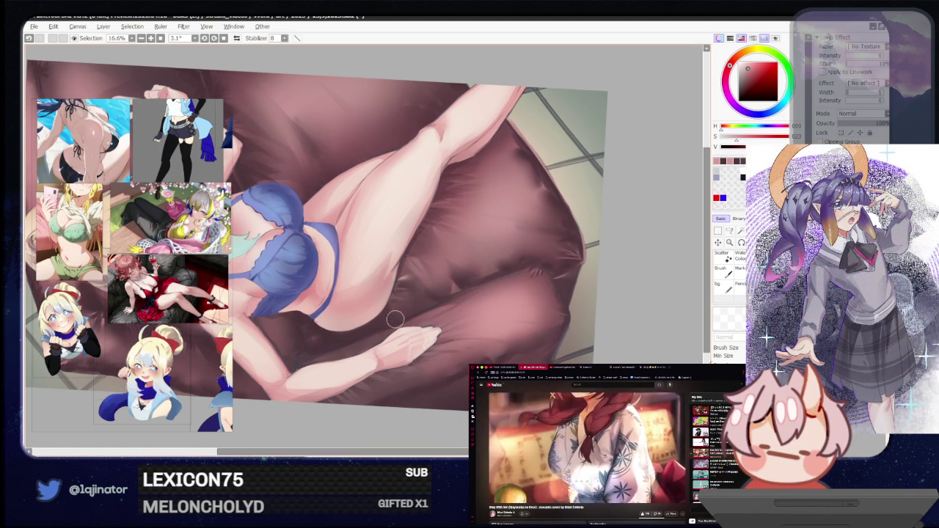
{"action": "left_click_drag", "start_coordinate": [419, 278], "coordinate": [400, 296]}
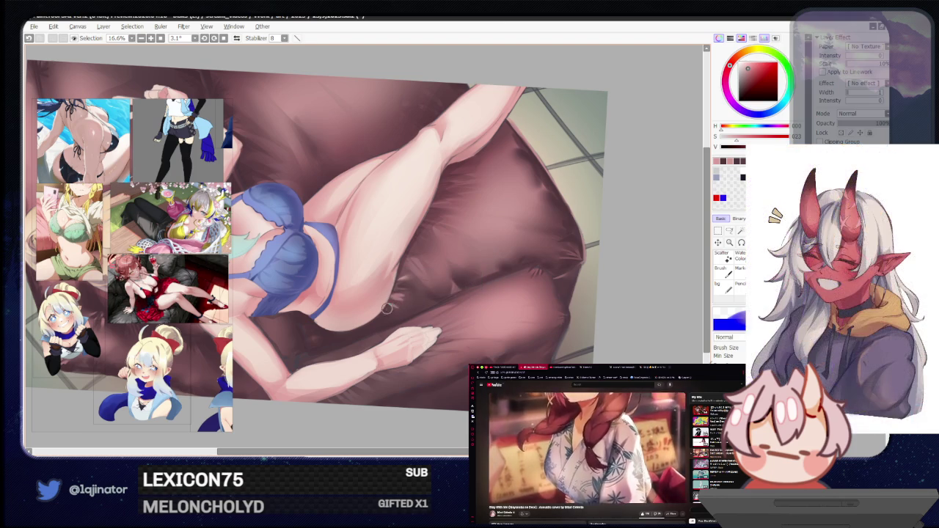
{"action": "left_click_drag", "start_coordinate": [411, 295], "coordinate": [518, 328]}
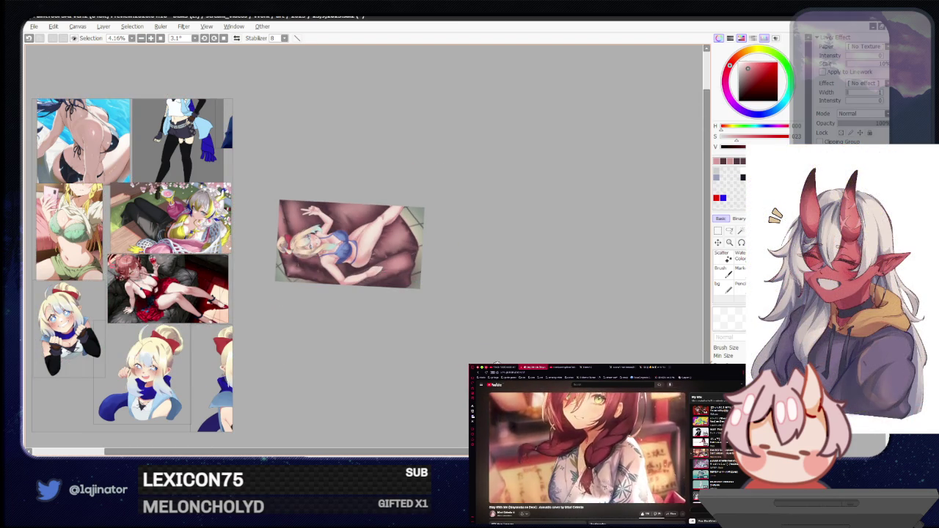
{"action": "left_click_drag", "start_coordinate": [485, 348], "coordinate": [416, 314]}
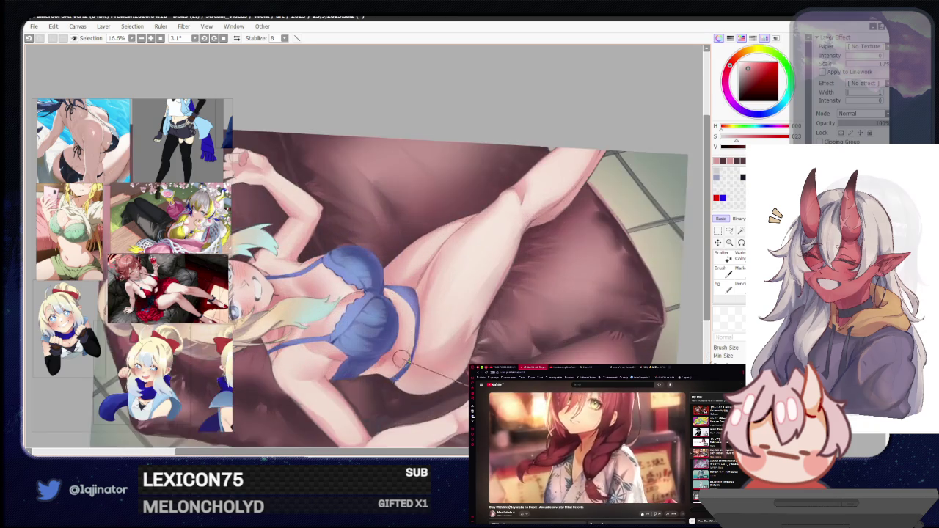
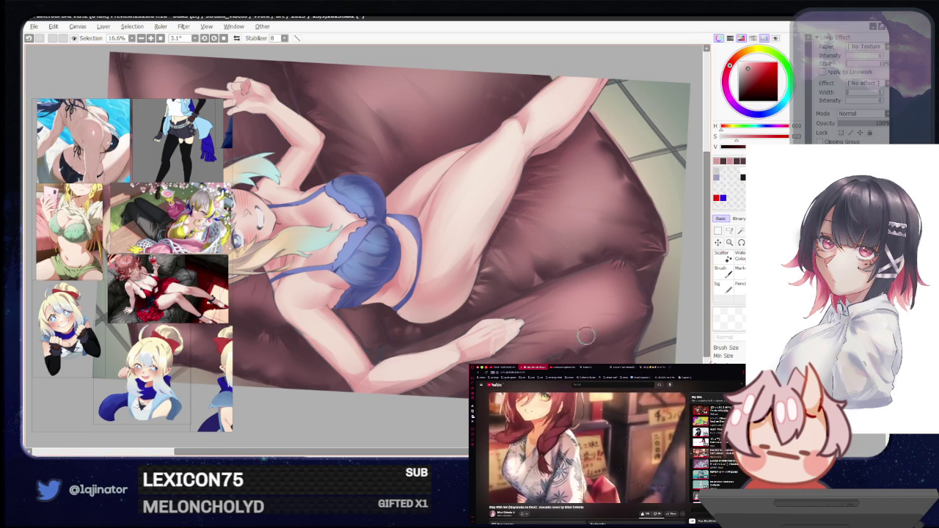
Frame the painting and sample the dark blue of the lingerie
{"action": "left_click_drag", "start_coordinate": [573, 336], "coordinate": [524, 333]}
{"action": "scroll", "coordinate": [524, 333], "scroll_direction": "down", "scroll_amount": 1}
{"action": "scroll", "coordinate": [573, 309], "scroll_direction": "down", "scroll_amount": 1}
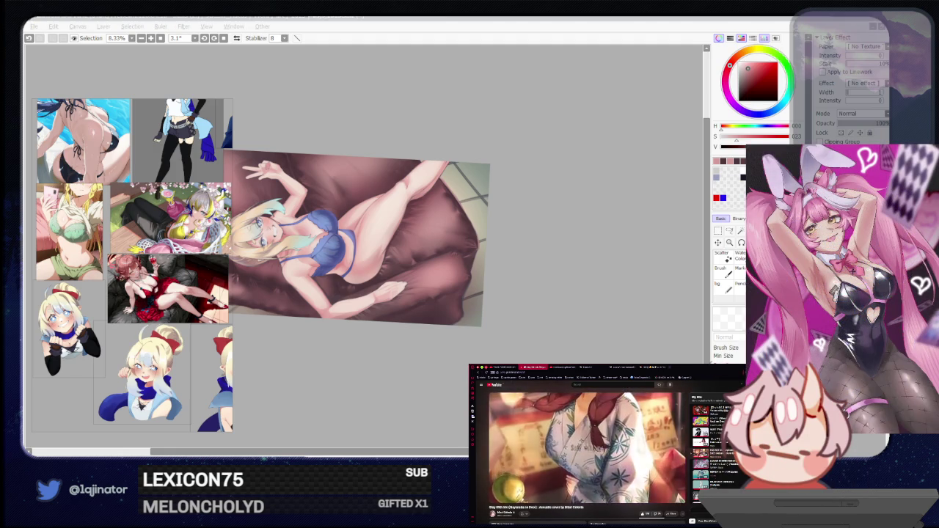
{"action": "left_click", "coordinate": [560, 313]}
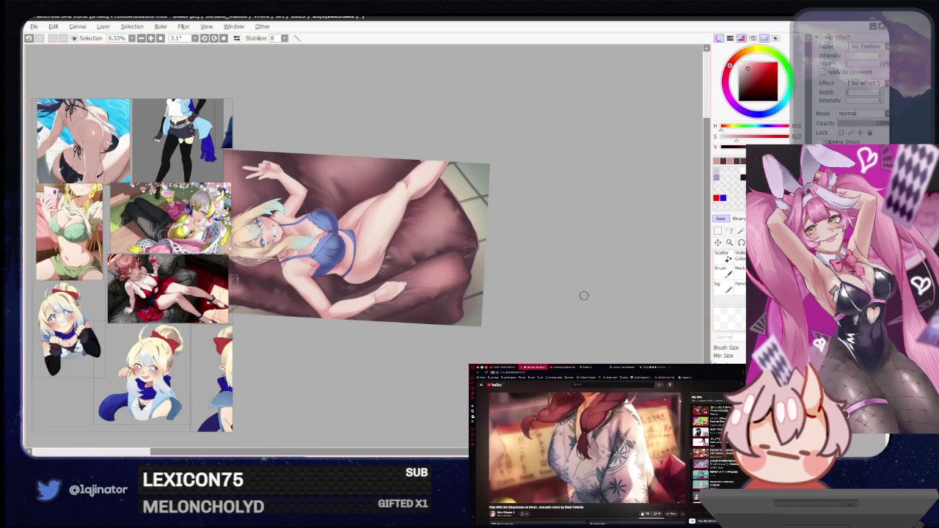
{"action": "scroll", "coordinate": [431, 334], "scroll_direction": "up", "scroll_amount": 1}
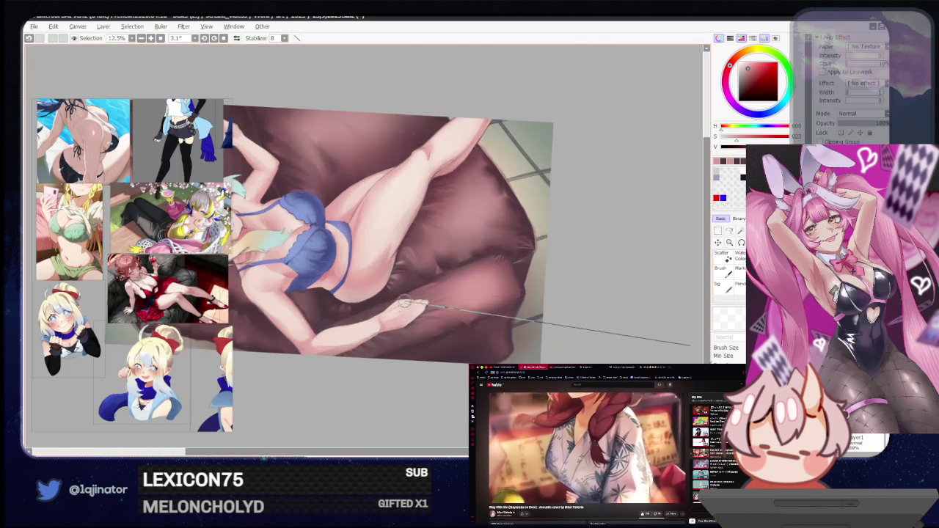
{"action": "scroll", "coordinate": [521, 335], "scroll_direction": "up", "scroll_amount": 1}
{"action": "scroll", "coordinate": [629, 298], "scroll_direction": "up", "scroll_amount": 1}
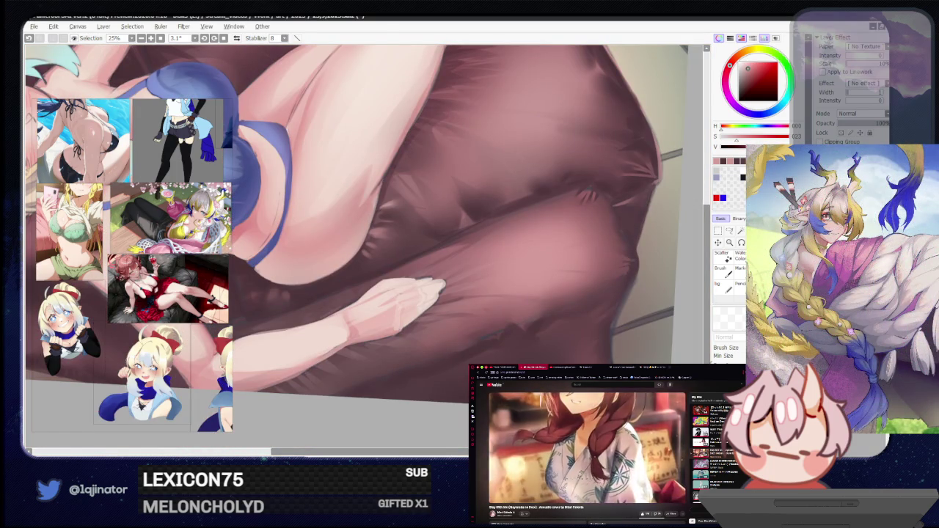
{"action": "left_click_drag", "start_coordinate": [298, 213], "coordinate": [378, 294]}
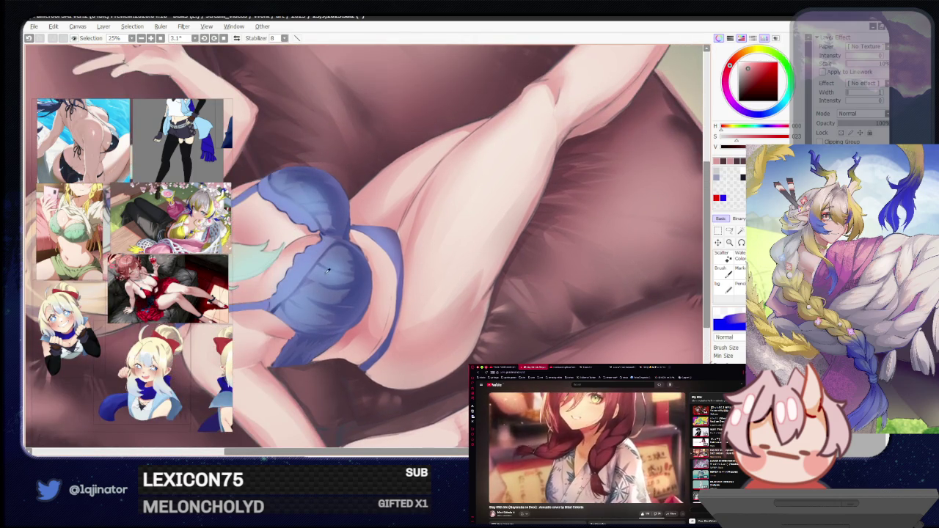
{"action": "left_click", "coordinate": [360, 253], "text": "alt"}
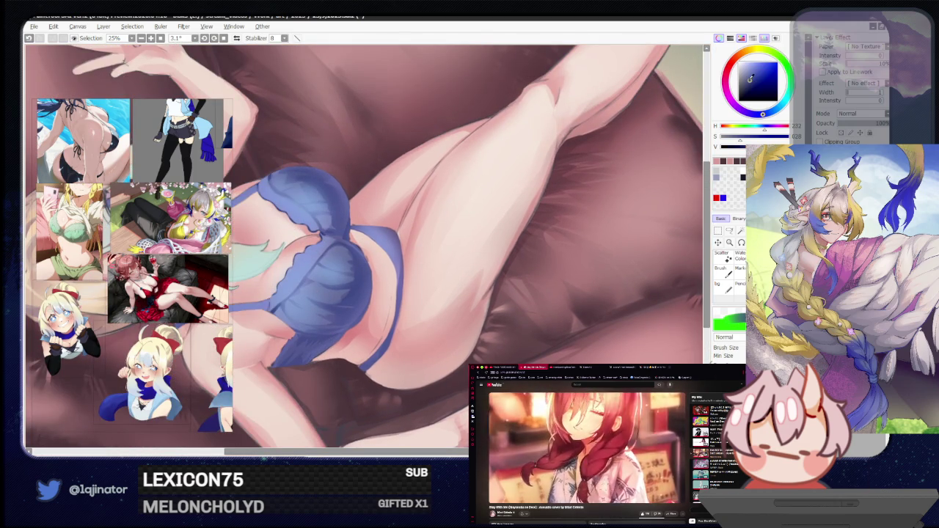
Switch to freehand selection and zoom in on the resting foot's toenails
{"action": "key", "text": "a"}
{"action": "left_click_drag", "start_coordinate": [526, 371], "coordinate": [453, 290]}
{"action": "scroll", "coordinate": [452, 291], "scroll_direction": "up", "scroll_amount": 1}
{"action": "scroll", "coordinate": [484, 293], "scroll_direction": "up", "scroll_amount": 1}
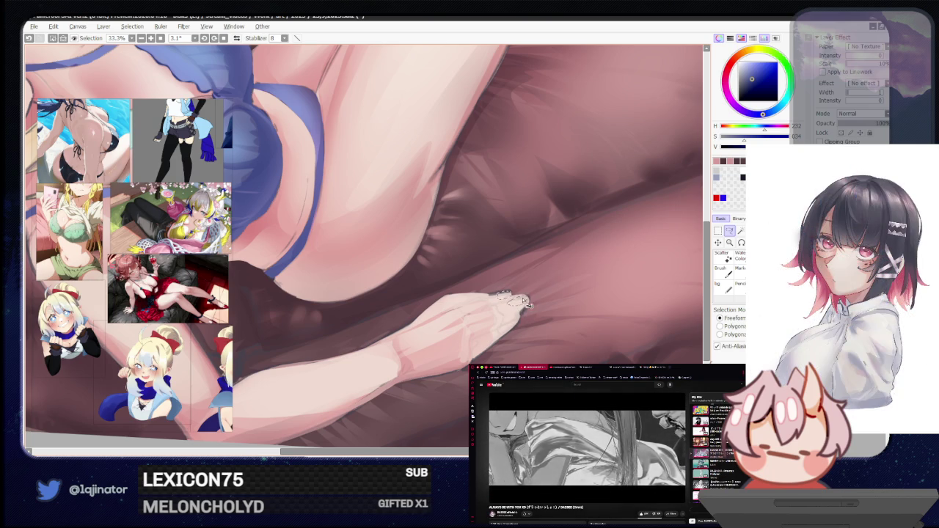
Paint the toenails dark blue, then undo the blue strokes
{"action": "left_click", "coordinate": [522, 302]}
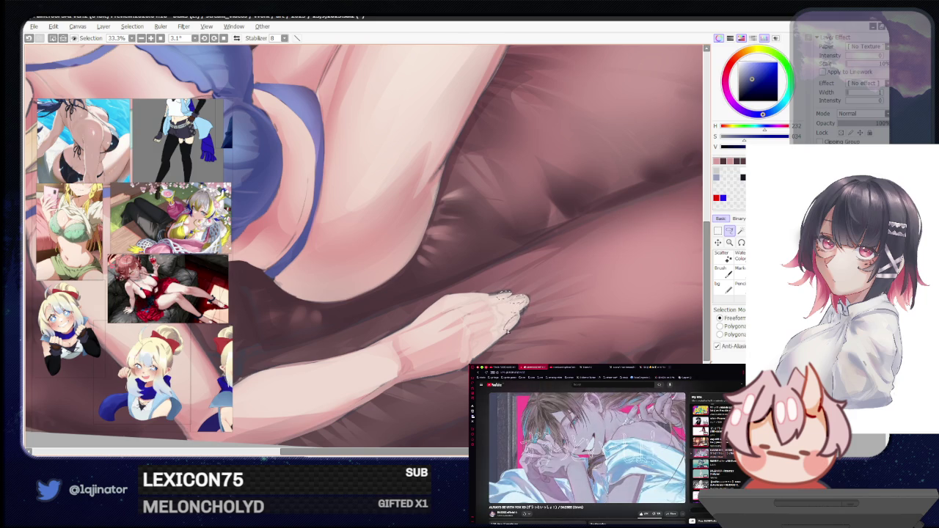
{"action": "key", "text": "b"}
{"action": "mouse_move", "coordinate": [517, 296]}
{"action": "left_mouse_down"}
{"action": "mouse_move", "coordinate": [526, 307]}
{"action": "mouse_move", "coordinate": [520, 323]}
{"action": "left_mouse_up"}
{"action": "key", "text": "v"}
{"action": "key", "text": "ctrl+z"}
{"action": "key", "text": "ctrl+z"}
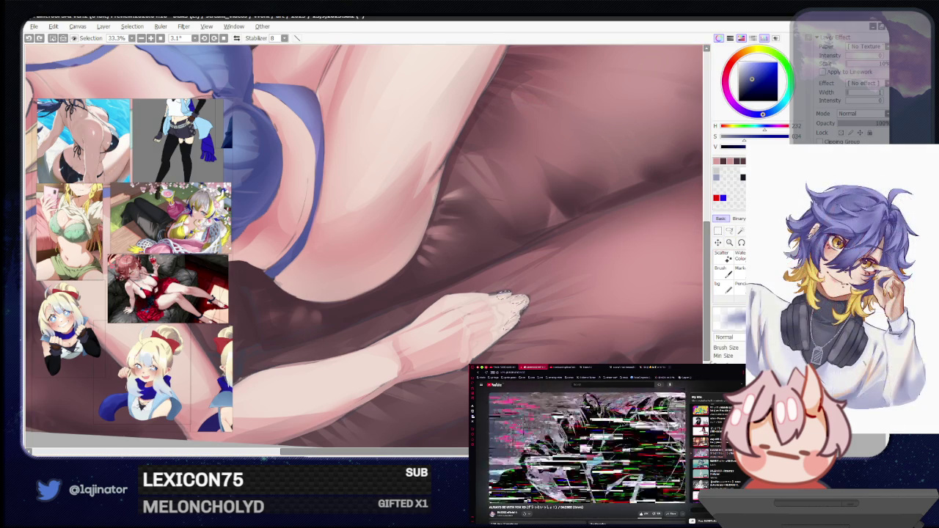
Zoom out and try a colour-based selection before returning to freehand selection
{"action": "scroll", "coordinate": [363, 242], "scroll_direction": "down", "scroll_amount": 3}
{"action": "scroll", "coordinate": [363, 242], "scroll_direction": "down", "scroll_amount": 1}
{"action": "key", "text": "w"}
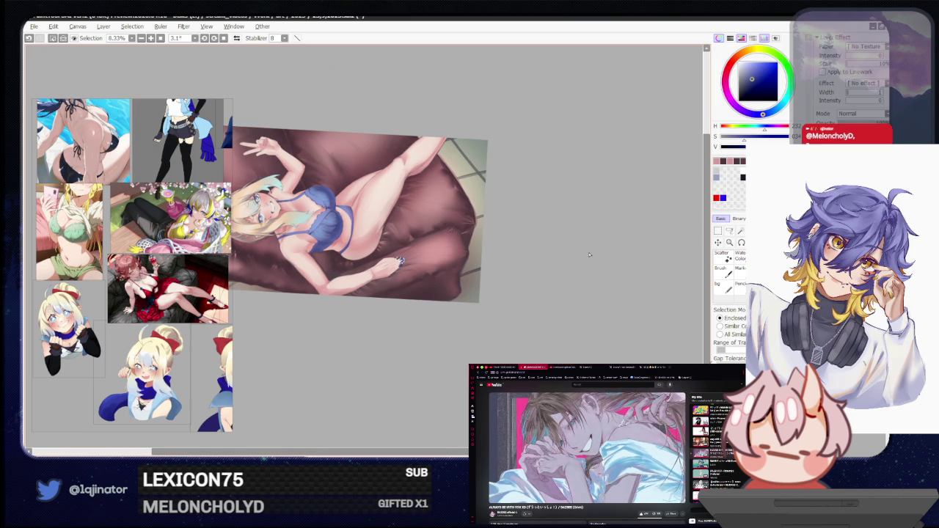
{"action": "left_click", "coordinate": [401, 260]}
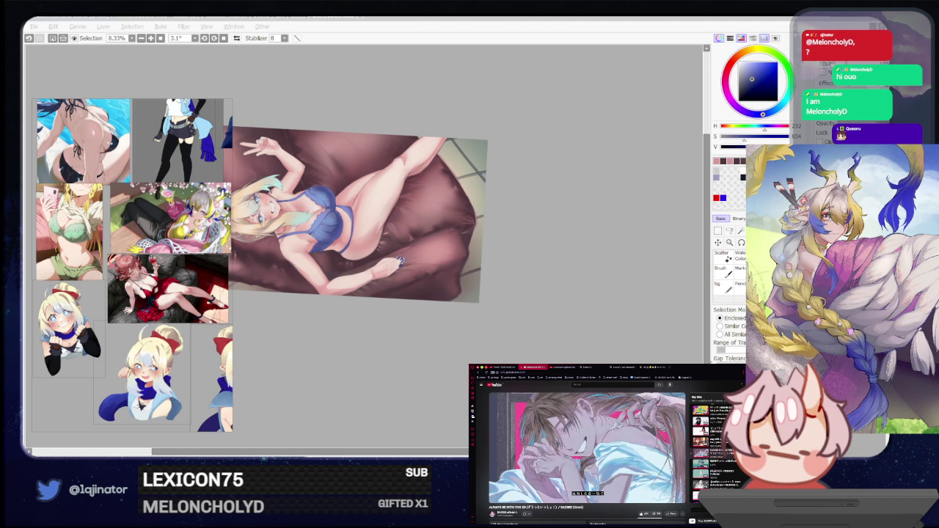
{"action": "left_click", "coordinate": [532, 292]}
{"action": "left_click", "coordinate": [729, 231]}
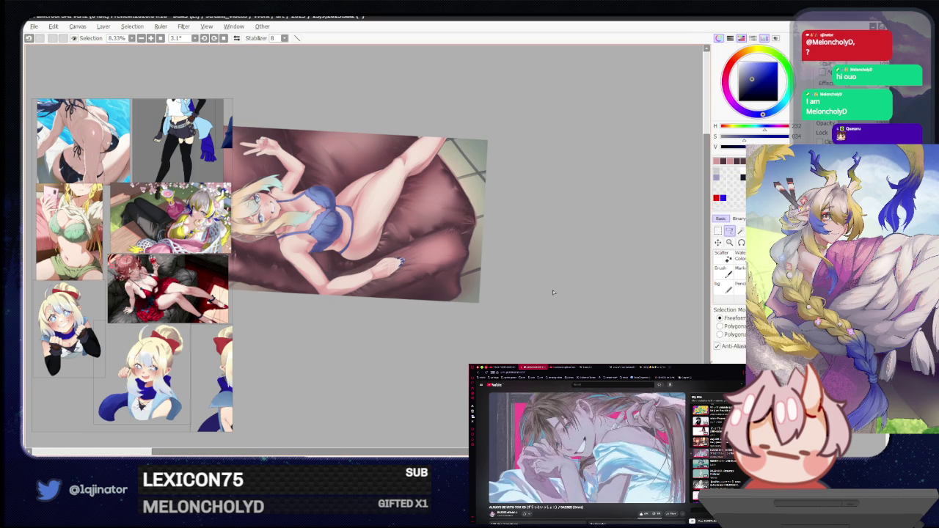
Look over the face, then compare the purple-outfit version and return to blue lingerie
{"action": "scroll", "coordinate": [538, 297], "scroll_direction": "up", "scroll_amount": 1}
{"action": "scroll", "coordinate": [536, 297], "scroll_direction": "up", "scroll_amount": 1}
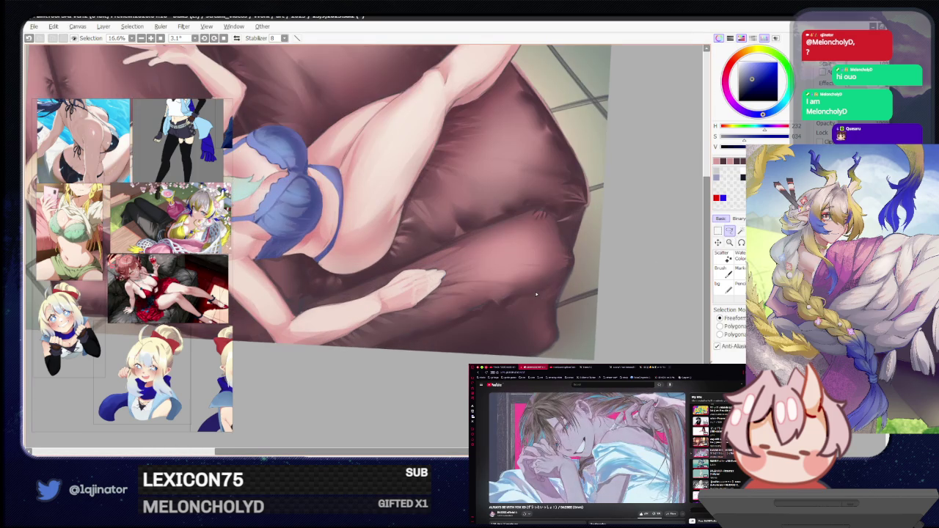
{"action": "left_click_drag", "start_coordinate": [541, 296], "coordinate": [621, 325]}
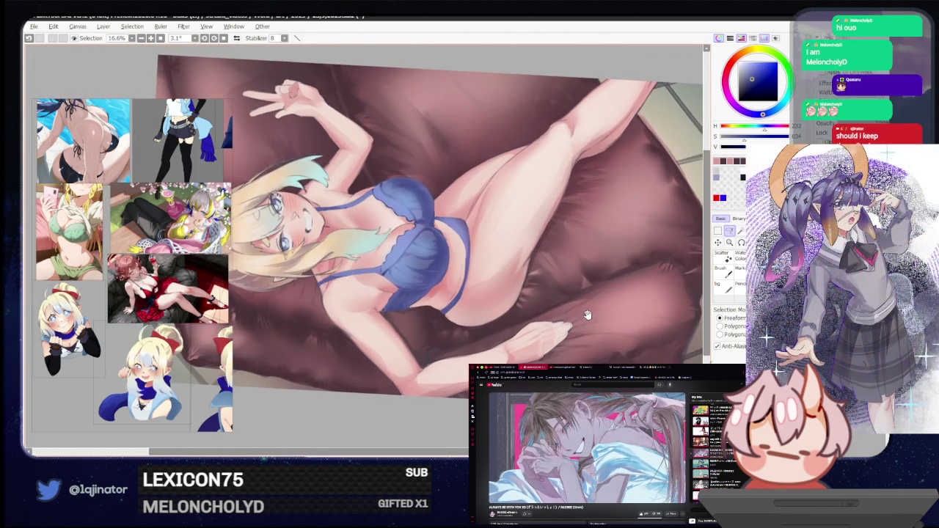
{"action": "scroll", "coordinate": [579, 305], "scroll_direction": "down", "scroll_amount": 1}
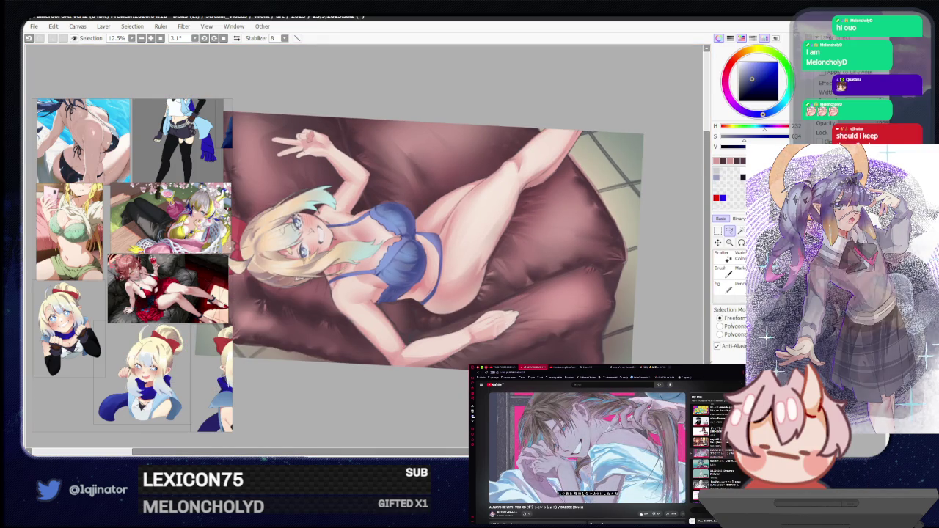
{"action": "scroll", "coordinate": [367, 245], "scroll_direction": "down", "scroll_amount": 2}
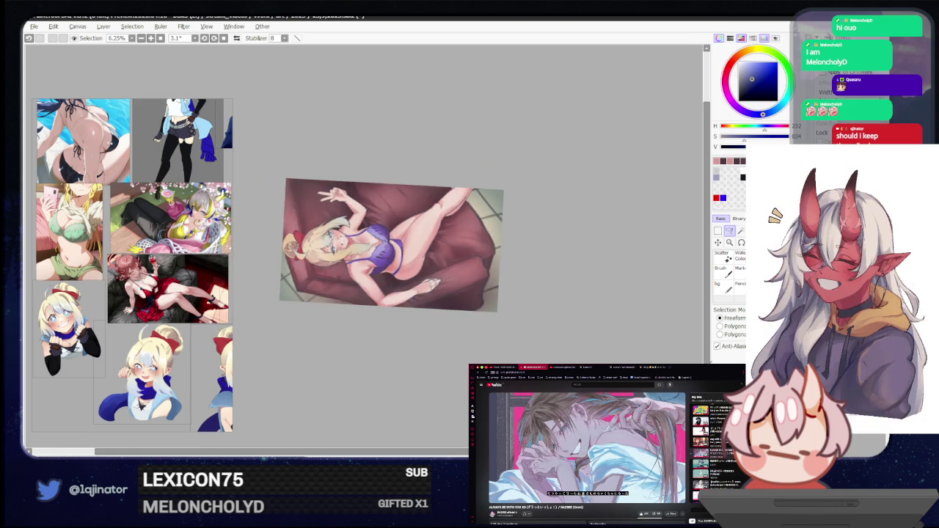
{"action": "key", "text": "ctrl+z"}
{"action": "key", "text": "ctrl+y"}
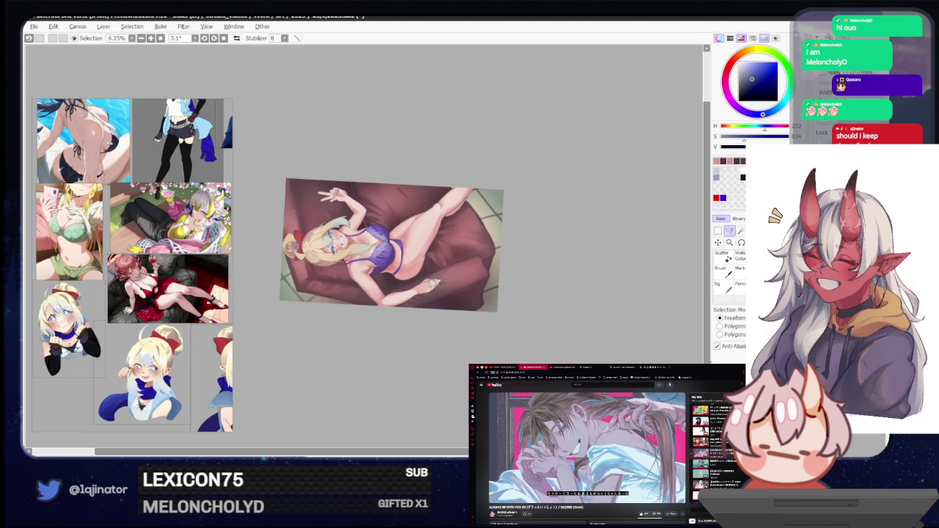
{"action": "key", "text": "ctrl+z"}
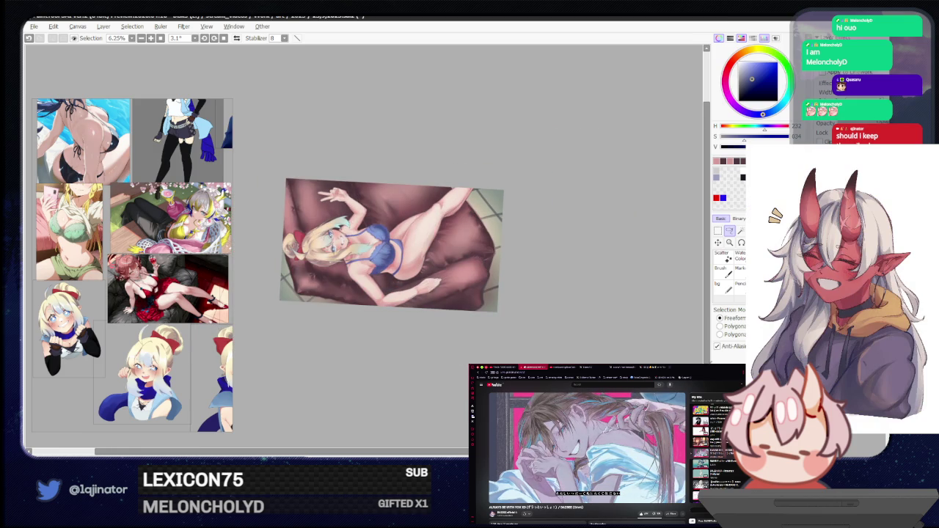
{"action": "scroll", "coordinate": [555, 359], "scroll_direction": "up", "scroll_amount": 3}
Rotate the canvas view so the girl stands upright
{"action": "left_click_drag", "start_coordinate": [555, 359], "coordinate": [433, 323]}
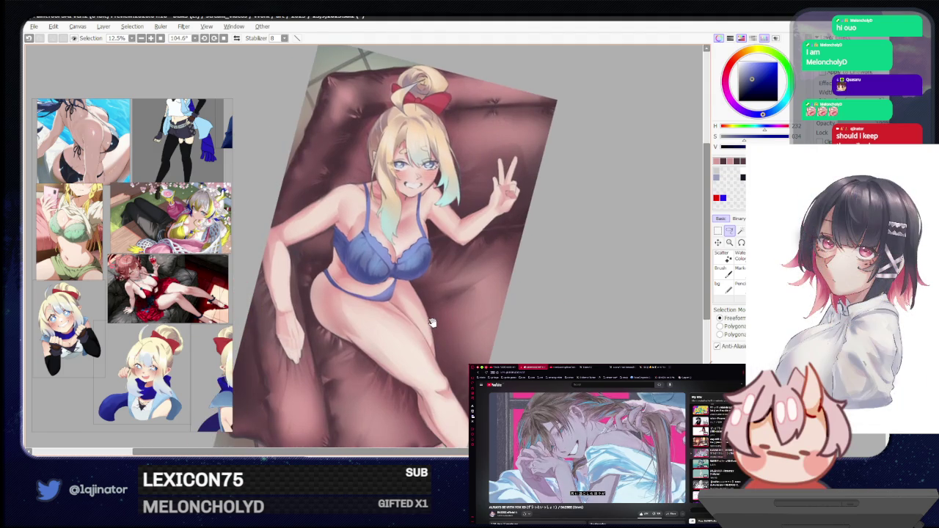
{"action": "left_click_drag", "start_coordinate": [433, 323], "coordinate": [382, 364]}
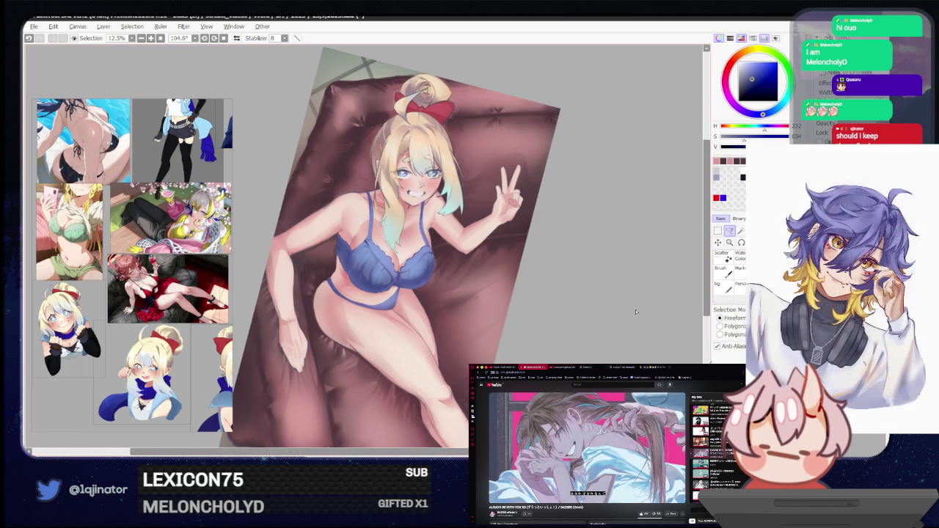
{"action": "key", "text": "b"}
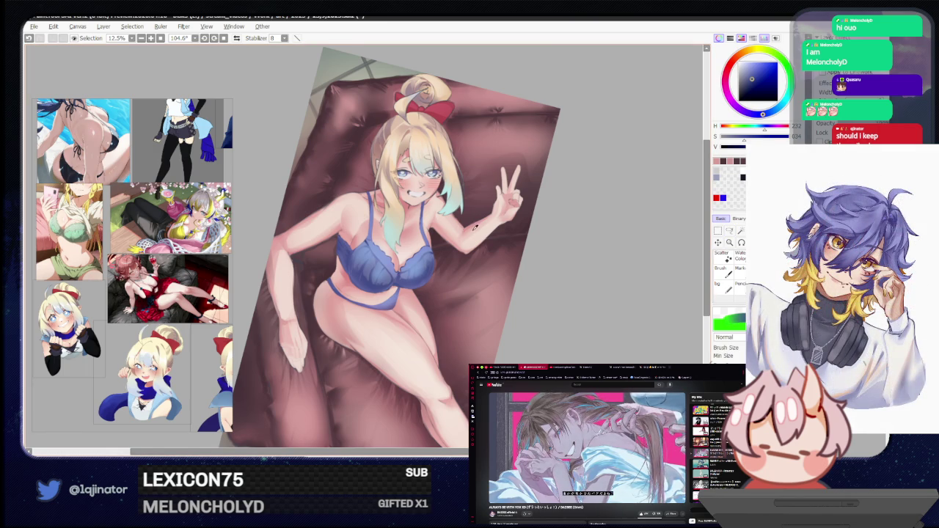
{"action": "scroll", "coordinate": [470, 227], "scroll_direction": "up", "scroll_amount": 3}
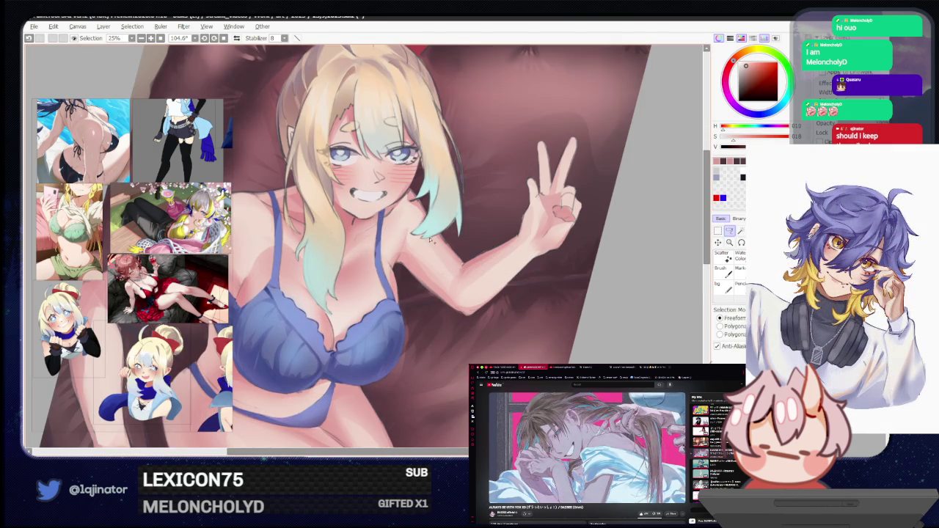
Select the raised forearm and draw a darker skin-tone edge along its upper side, then deselect
{"action": "mouse_move", "coordinate": [412, 259]}
{"action": "left_mouse_down"}
{"action": "mouse_move", "coordinate": [444, 255]}
{"action": "mouse_move", "coordinate": [560, 304]}
{"action": "left_mouse_up"}
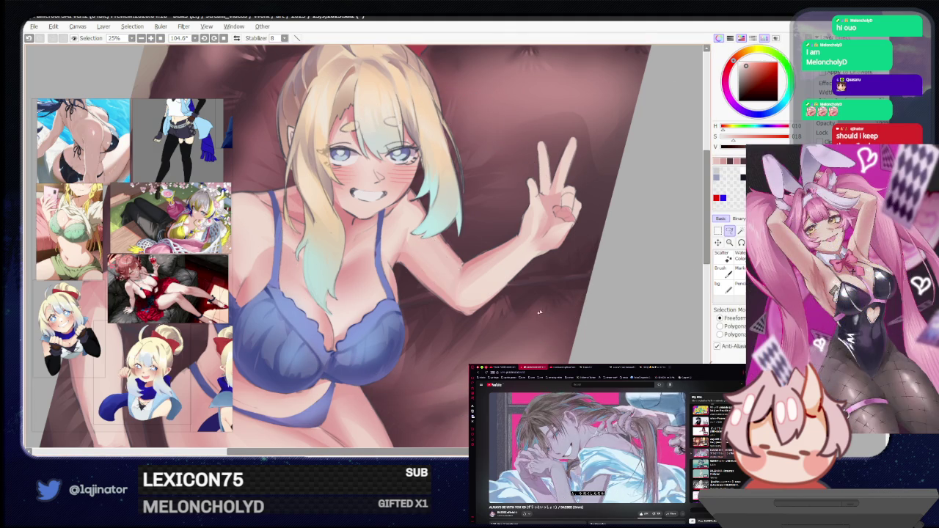
{"action": "left_click", "coordinate": [499, 255], "text": "alt"}
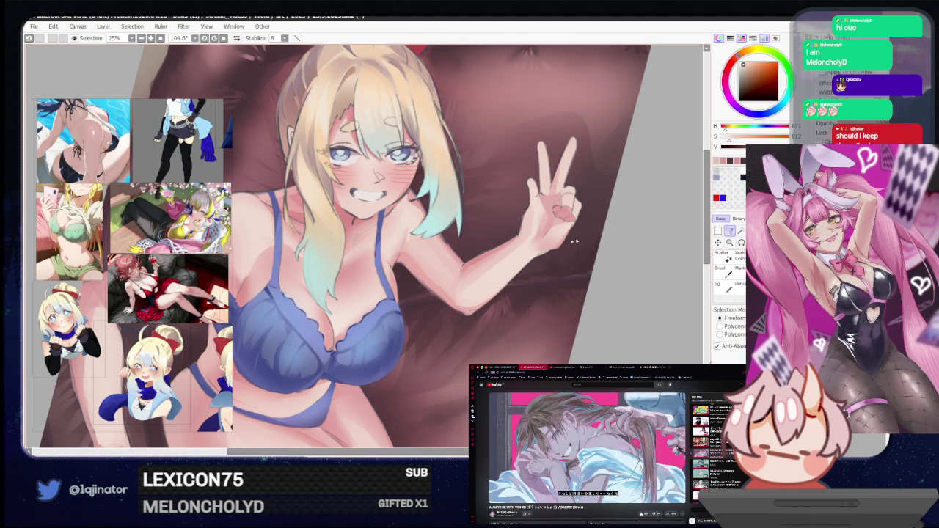
{"action": "mouse_move", "coordinate": [530, 233]}
{"action": "left_mouse_down"}
{"action": "mouse_move", "coordinate": [463, 276]}
{"action": "mouse_move", "coordinate": [532, 220]}
{"action": "left_mouse_up"}
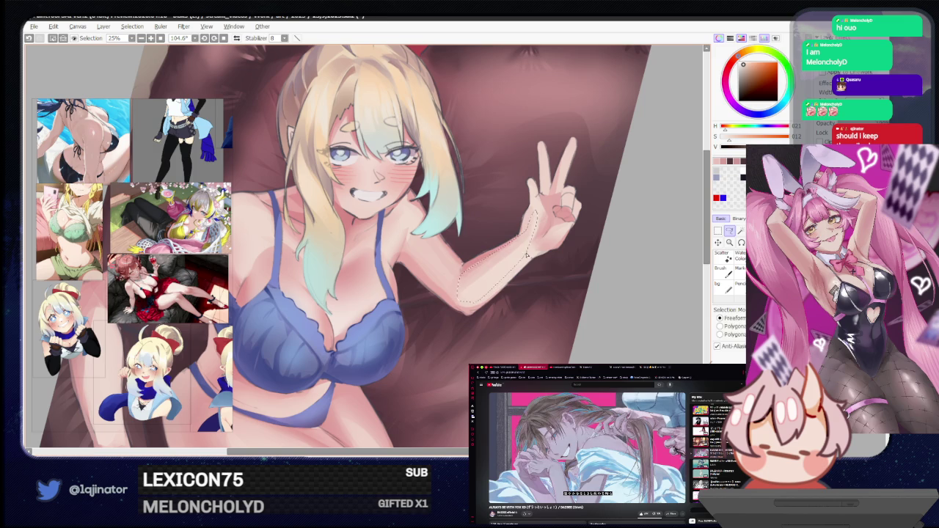
{"action": "key", "text": "b"}
{"action": "key", "text": "ctrl+d"}
{"action": "key", "text": "l"}
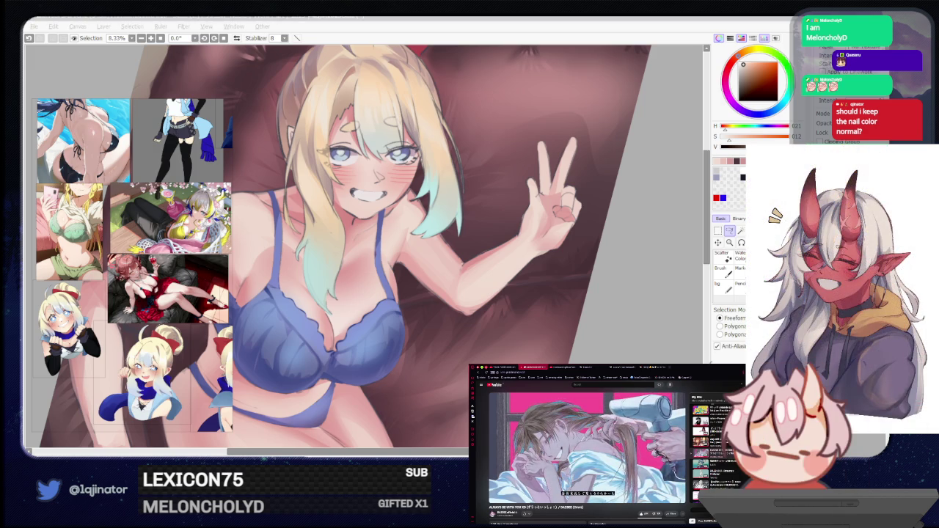
Zoom out and back in to review the retouched forearm
{"action": "left_click", "coordinate": [618, 340]}
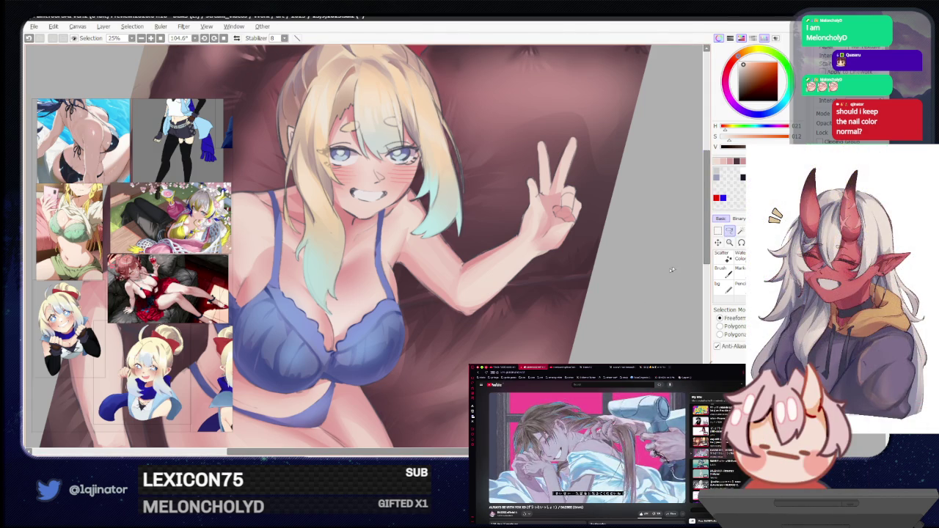
{"action": "scroll", "coordinate": [439, 356], "scroll_direction": "down", "scroll_amount": 1}
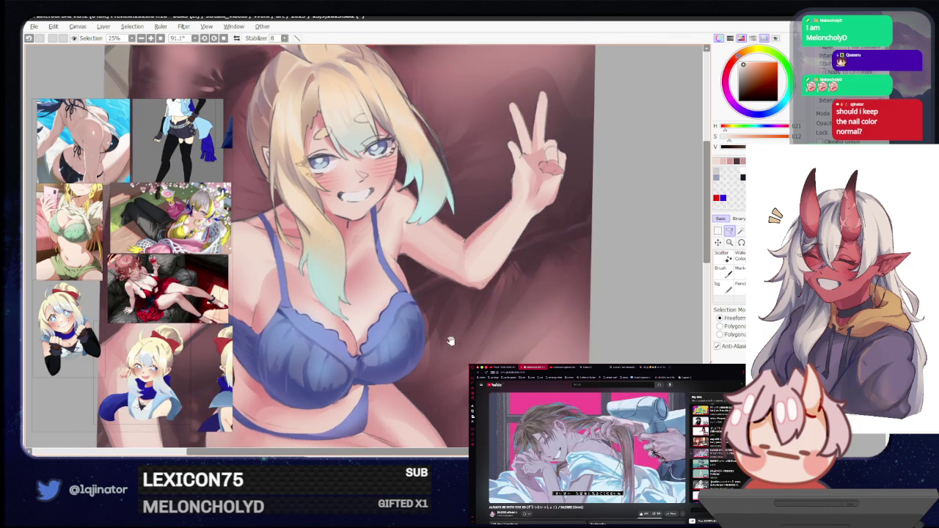
{"action": "scroll", "coordinate": [448, 340], "scroll_direction": "down", "scroll_amount": 1}
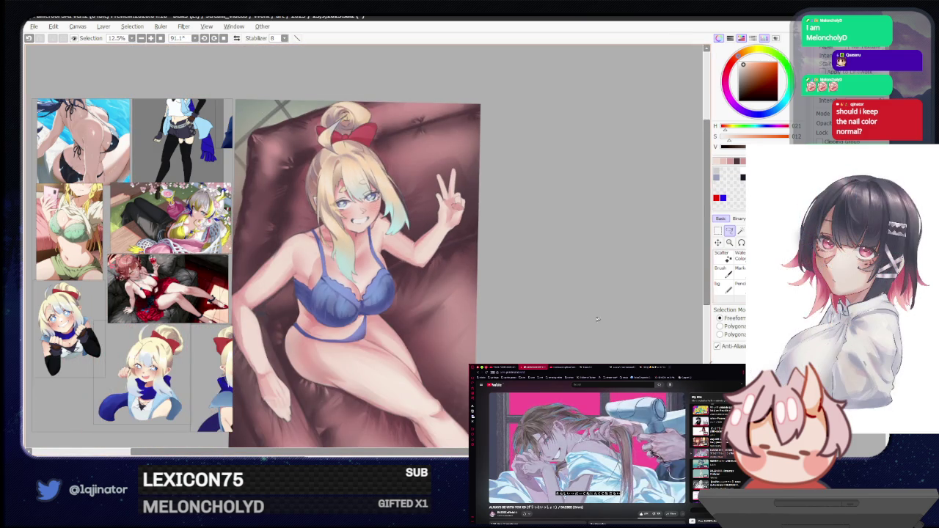
{"action": "scroll", "coordinate": [440, 294], "scroll_direction": "up", "scroll_amount": 2}
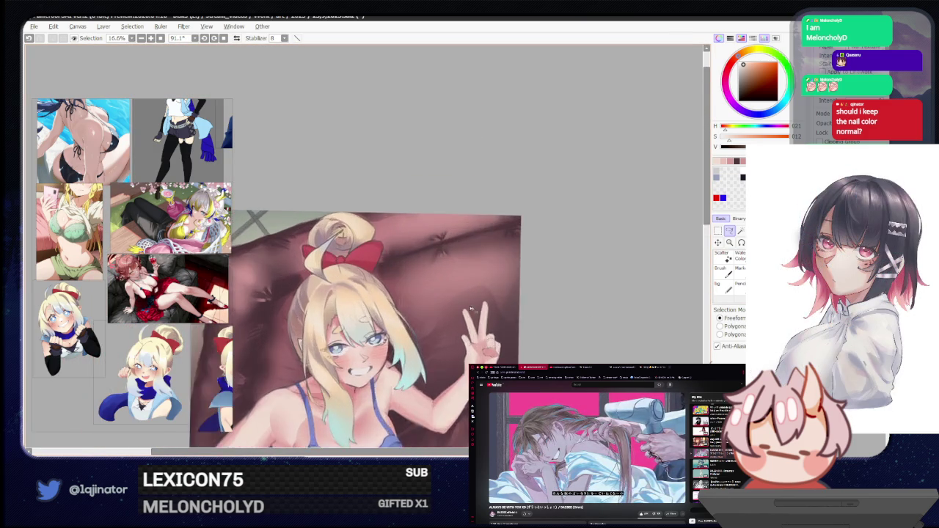
{"action": "scroll", "coordinate": [375, 266], "scroll_direction": "up", "scroll_amount": 1}
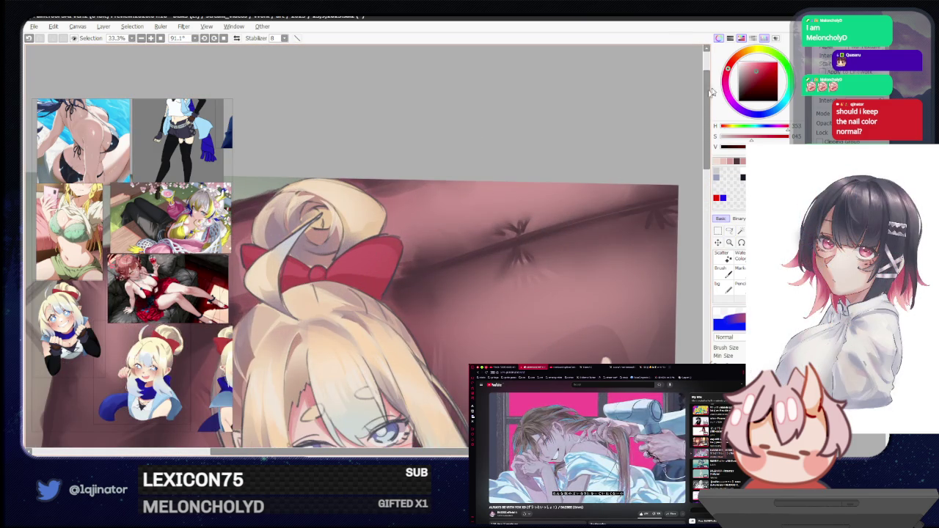
Trace a freeform selection around the red hair bow
{"action": "left_click", "coordinate": [731, 232]}
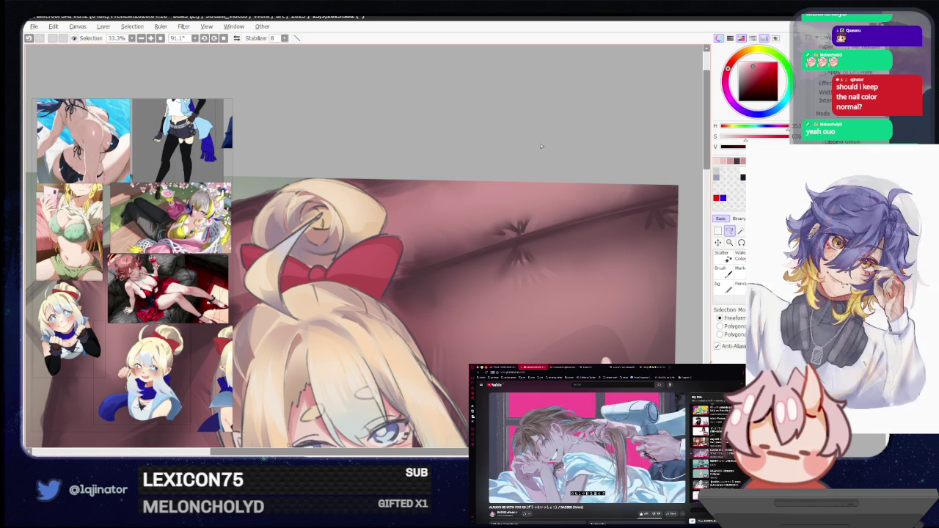
{"action": "mouse_move", "coordinate": [464, 331]}
{"action": "left_mouse_down"}
{"action": "mouse_move", "coordinate": [376, 326]}
{"action": "mouse_move", "coordinate": [377, 306]}
{"action": "left_mouse_up"}
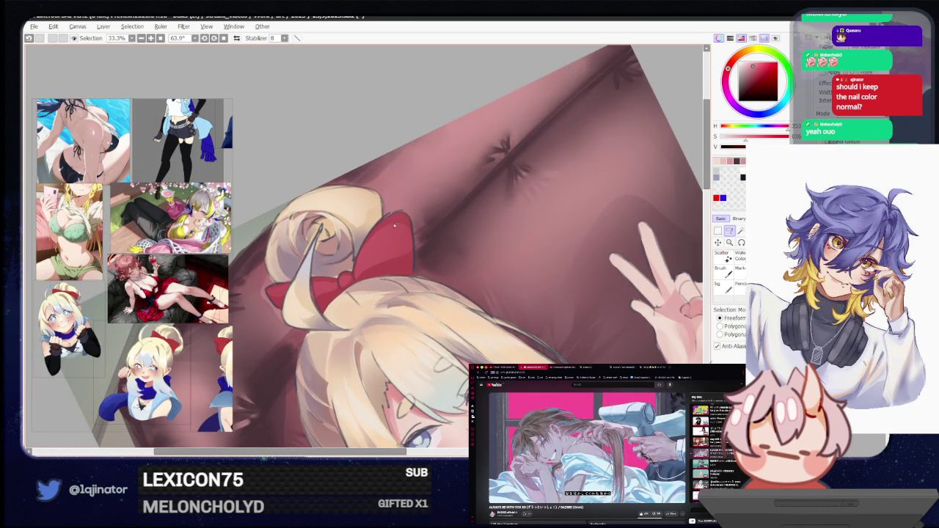
{"action": "mouse_move", "coordinate": [389, 221]}
{"action": "left_mouse_down"}
{"action": "mouse_move", "coordinate": [379, 271]}
{"action": "mouse_move", "coordinate": [408, 240]}
{"action": "mouse_move", "coordinate": [458, 228]}
{"action": "left_mouse_up"}
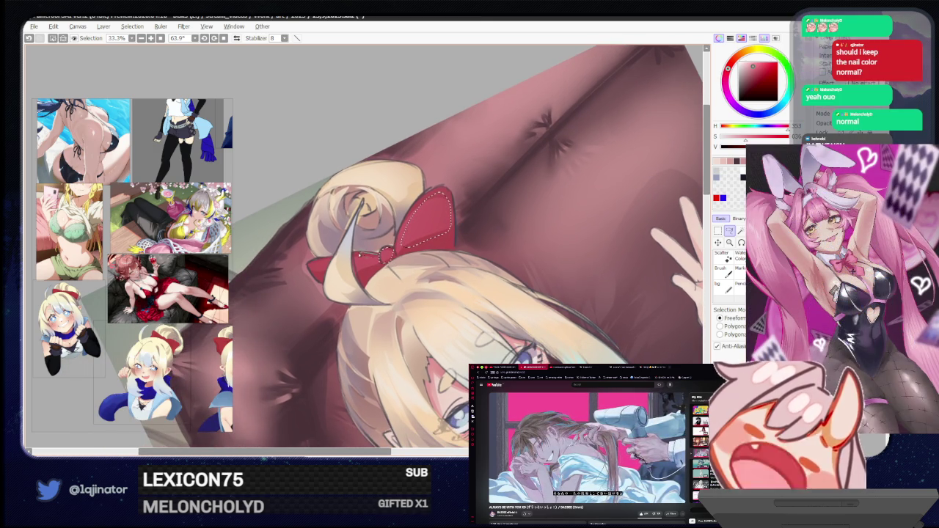
{"action": "key", "text": "b"}
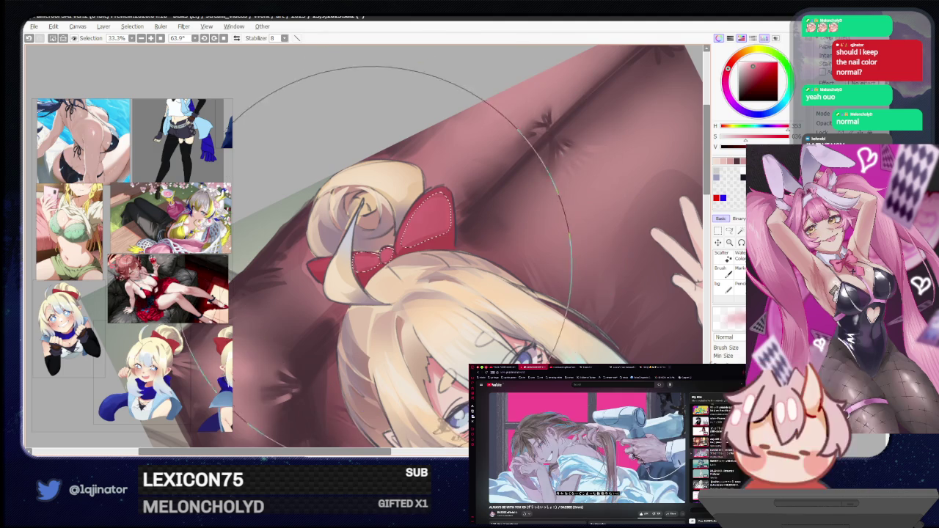
{"action": "scroll", "coordinate": [664, 239], "scroll_direction": "down", "scroll_amount": 1}
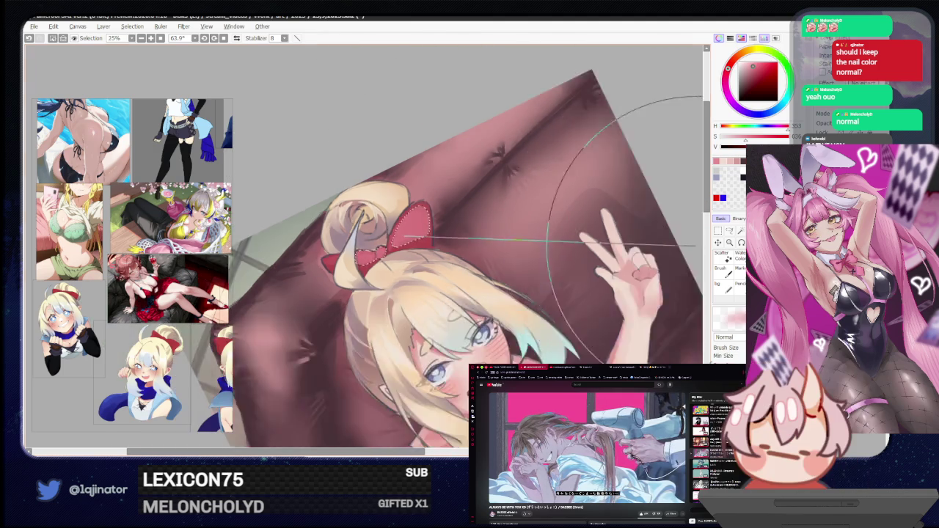
{"action": "scroll", "coordinate": [671, 238], "scroll_direction": "down", "scroll_amount": 2}
Rotate and zoom the view while toggling between brush and freeform selection
{"action": "key", "text": "m"}
{"action": "scroll", "coordinate": [483, 262], "scroll_direction": "up", "scroll_amount": 3}
{"action": "scroll", "coordinate": [483, 262], "scroll_direction": "down", "scroll_amount": 2}
{"action": "scroll", "coordinate": [514, 272], "scroll_direction": "down", "scroll_amount": 1}
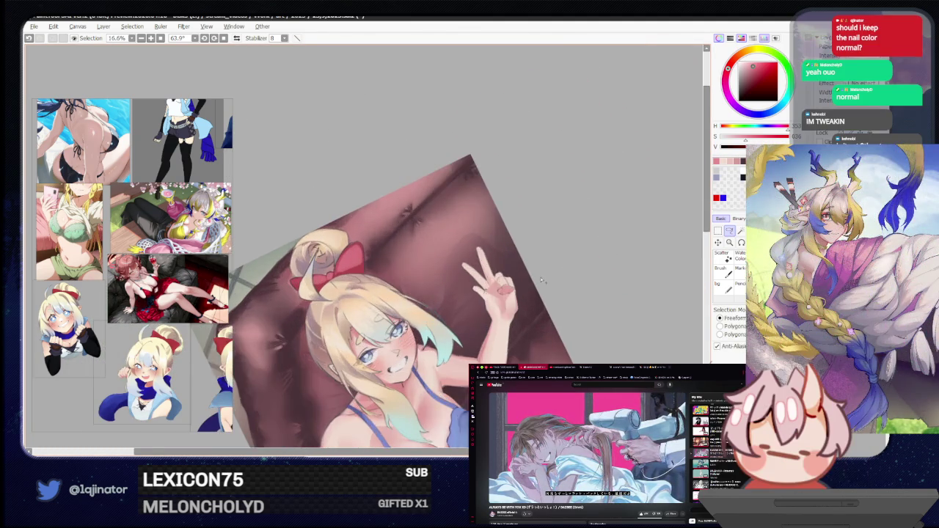
{"action": "scroll", "coordinate": [543, 271], "scroll_direction": "down", "scroll_amount": 2}
{"action": "left_click_drag", "start_coordinate": [543, 264], "coordinate": [528, 293]}
{"action": "scroll", "coordinate": [529, 294], "scroll_direction": "up", "scroll_amount": 1}
{"action": "scroll", "coordinate": [417, 227], "scroll_direction": "up", "scroll_amount": 2}
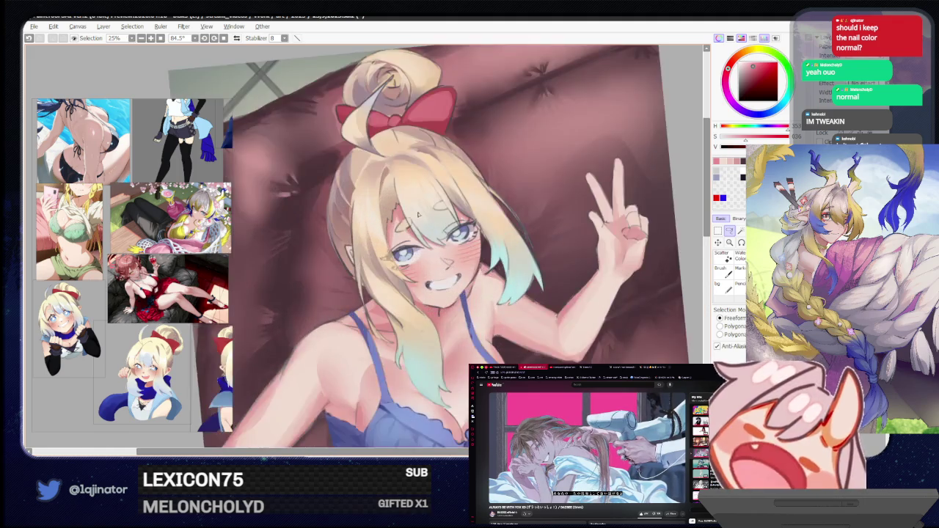
{"action": "scroll", "coordinate": [417, 228], "scroll_direction": "up", "scroll_amount": 2}
{"action": "key", "text": "b"}
{"action": "key", "text": "a"}
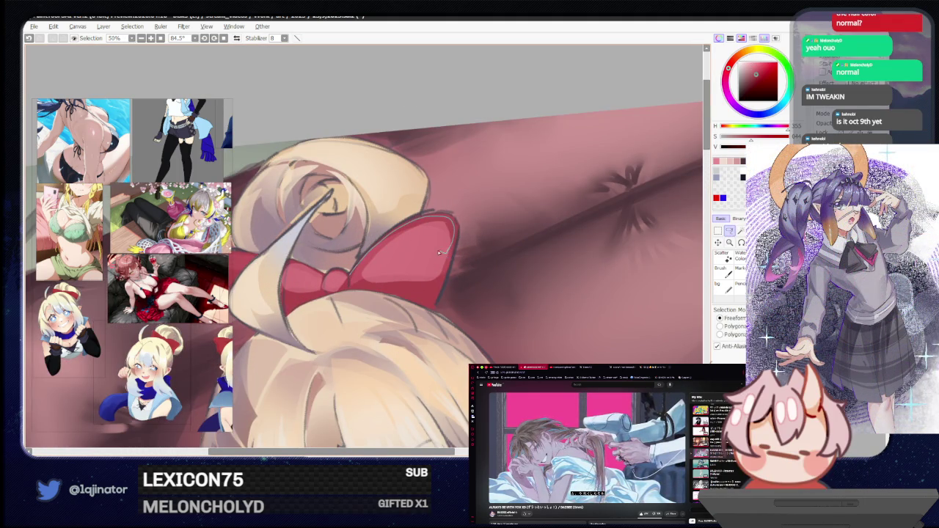
{"action": "scroll", "coordinate": [656, 265], "scroll_direction": "down", "scroll_amount": 3}
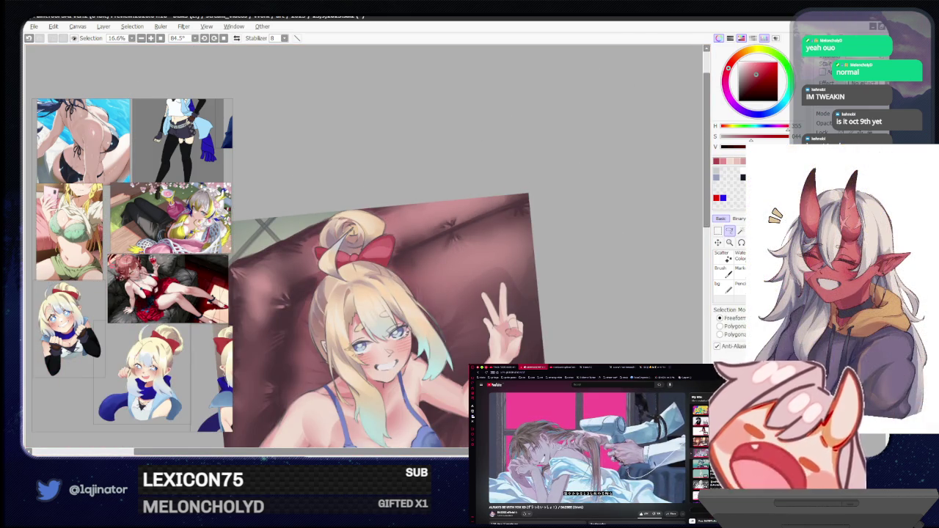
Switch away to another window, return, and zoom out over the whole painting
{"action": "key", "text": "alt+Tab"}
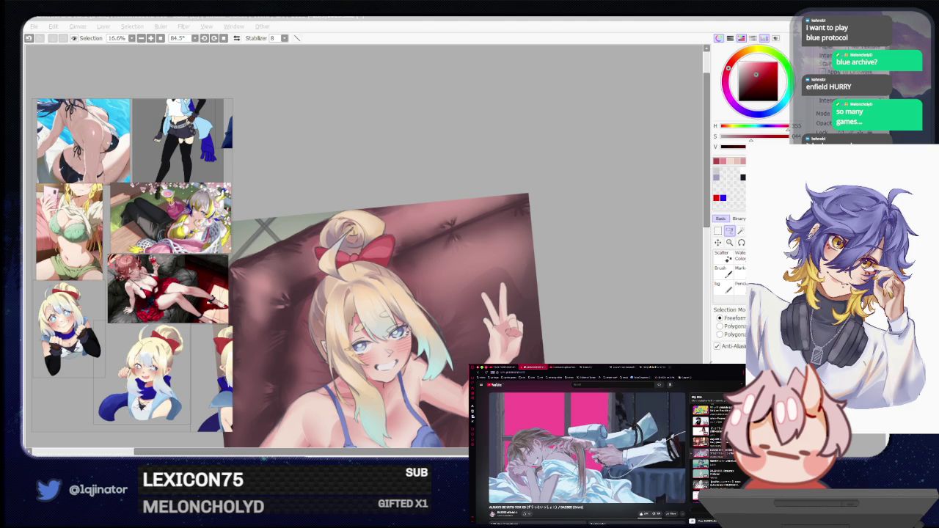
{"action": "left_click", "coordinate": [644, 295]}
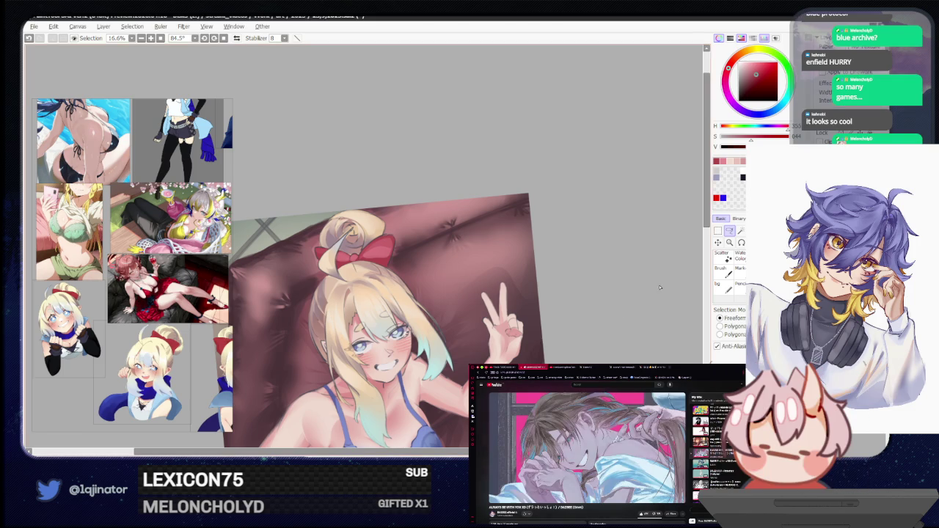
{"action": "scroll", "coordinate": [574, 306], "scroll_direction": "down", "scroll_amount": 2}
{"action": "scroll", "coordinate": [580, 308], "scroll_direction": "down", "scroll_amount": 1}
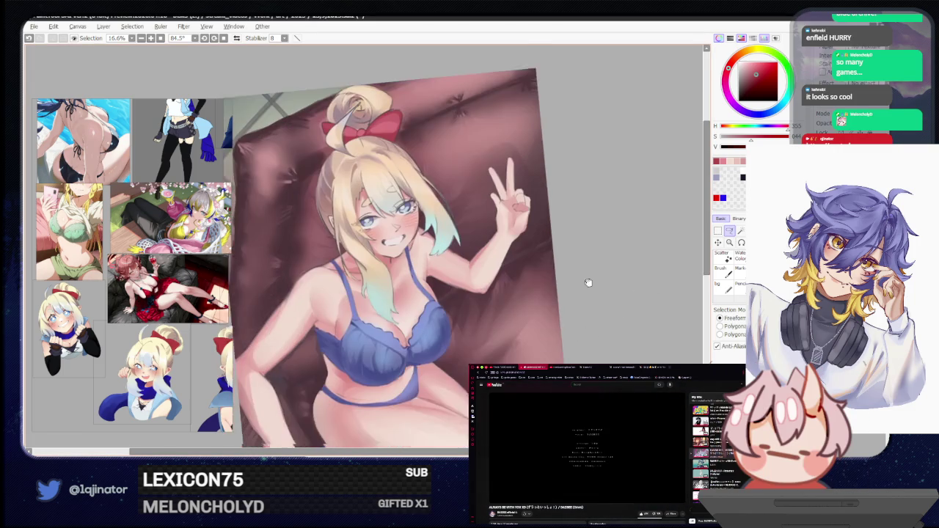
Pick a slightly more saturated, redder brown and zoom to about 33% on the bun and bow
{"action": "scroll", "coordinate": [514, 311], "scroll_direction": "down", "scroll_amount": 1}
{"action": "scroll", "coordinate": [454, 314], "scroll_direction": "down", "scroll_amount": 1}
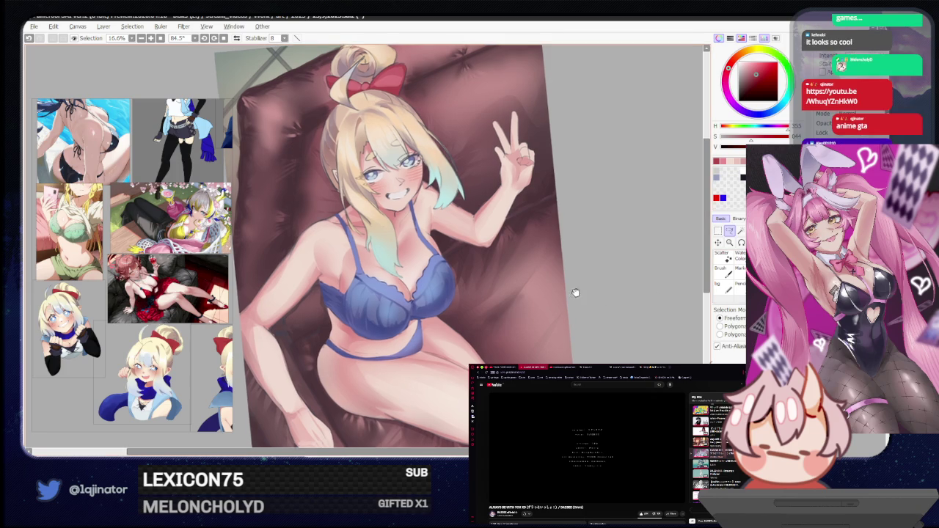
{"action": "scroll", "coordinate": [531, 345], "scroll_direction": "up", "scroll_amount": 1}
{"action": "scroll", "coordinate": [513, 359], "scroll_direction": "up", "scroll_amount": 1}
{"action": "key", "text": "b"}
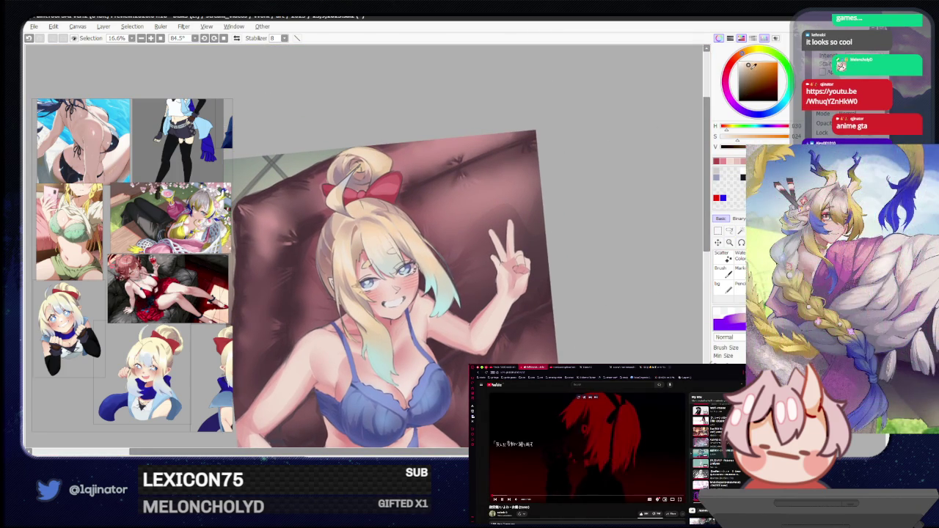
{"action": "left_click", "coordinate": [485, 317], "text": "alt"}
{"action": "scroll", "coordinate": [380, 292], "scroll_direction": "up", "scroll_amount": 1}
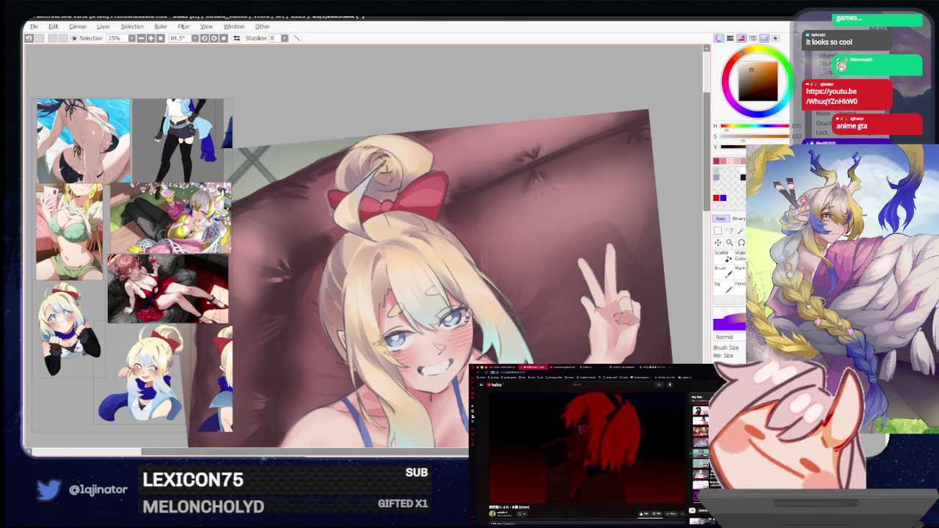
{"action": "scroll", "coordinate": [352, 176], "scroll_direction": "up", "scroll_amount": 1}
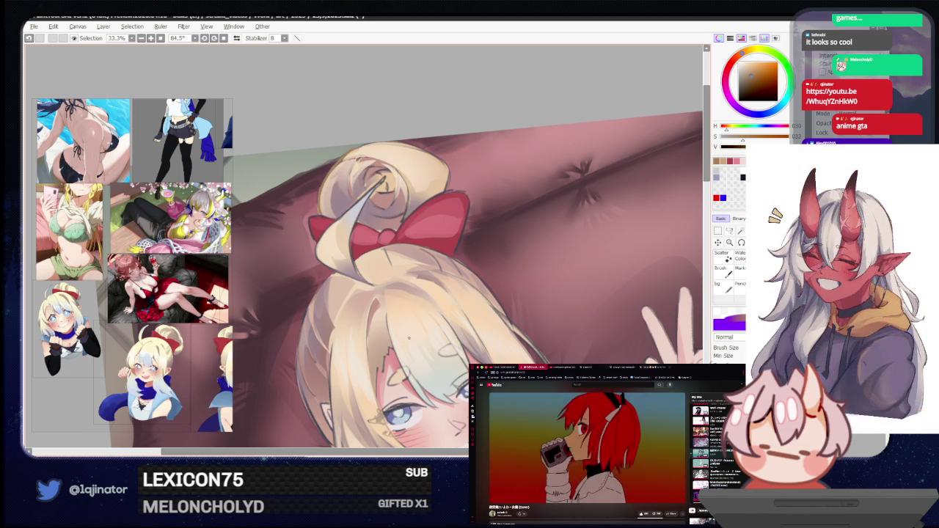
{"action": "left_click_drag", "start_coordinate": [741, 54], "coordinate": [758, 67]}
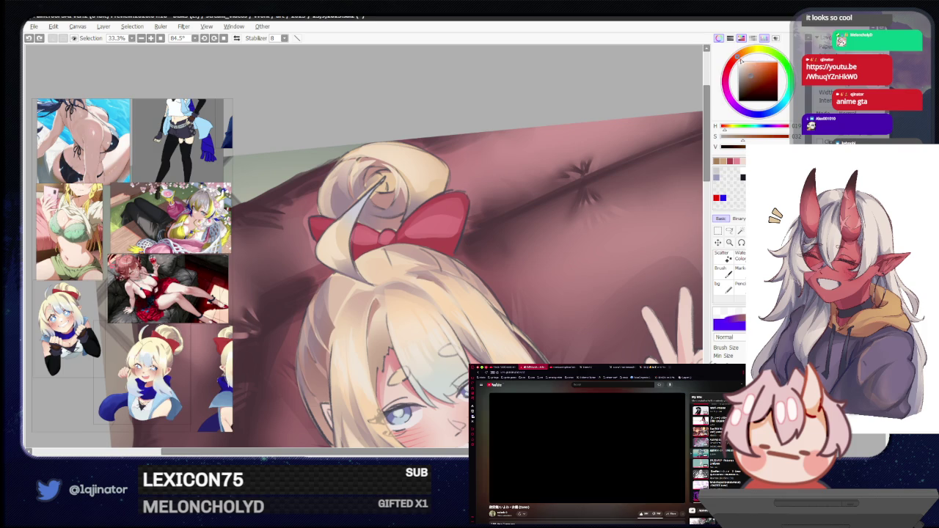
Raise the colour's saturation, resize the brush and zoom in on the face
{"action": "left_click", "coordinate": [756, 73]}
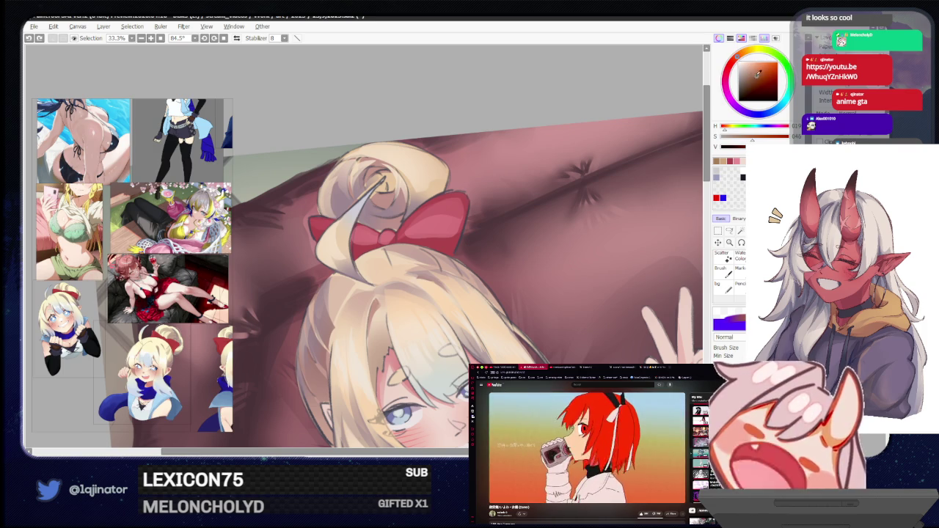
{"action": "left_click_drag", "start_coordinate": [481, 250], "coordinate": [529, 168]}
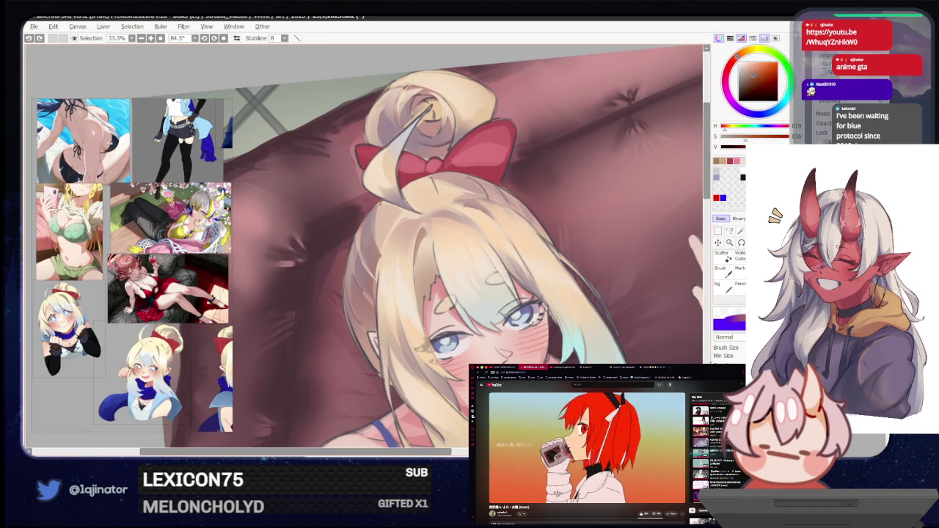
{"action": "left_click_drag", "start_coordinate": [381, 207], "coordinate": [377, 211]}
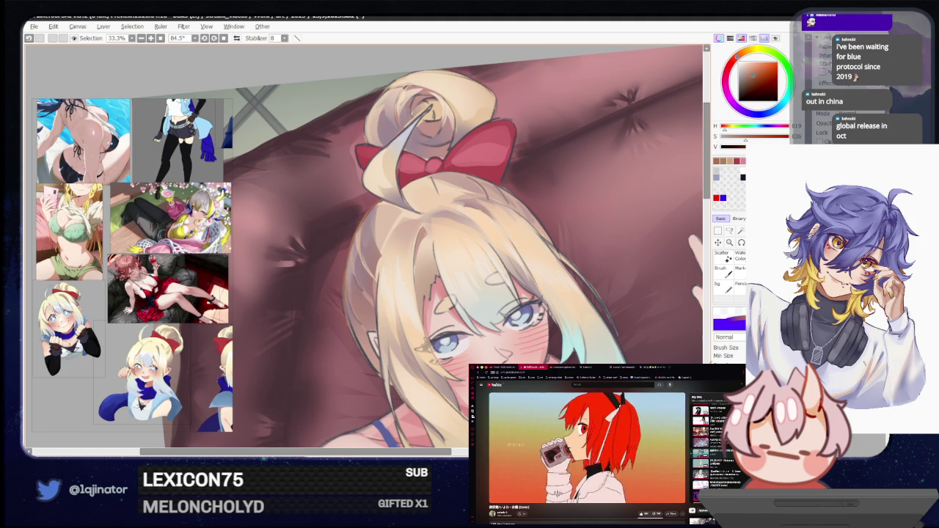
{"action": "scroll", "coordinate": [367, 246], "scroll_direction": "up", "scroll_amount": 1}
{"action": "scroll", "coordinate": [367, 246], "scroll_direction": "up", "scroll_amount": 1}
{"action": "scroll", "coordinate": [367, 246], "scroll_direction": "up", "scroll_amount": 1}
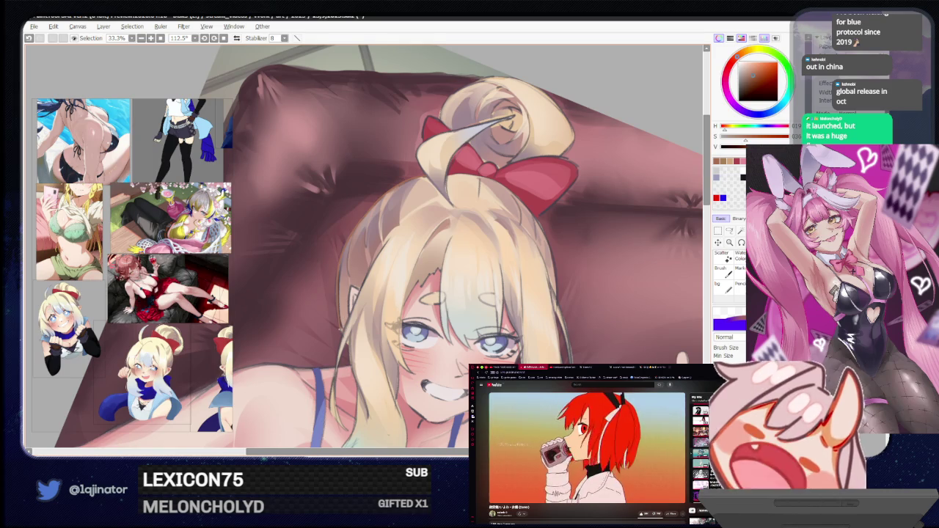
Shrink the eraser, return to the brush and frame the lower face at 112.5%
{"action": "key", "text": "e"}
{"action": "key", "text": "bracketleft"}
{"action": "key", "text": "bracketleft"}
{"action": "key", "text": "bracketleft"}
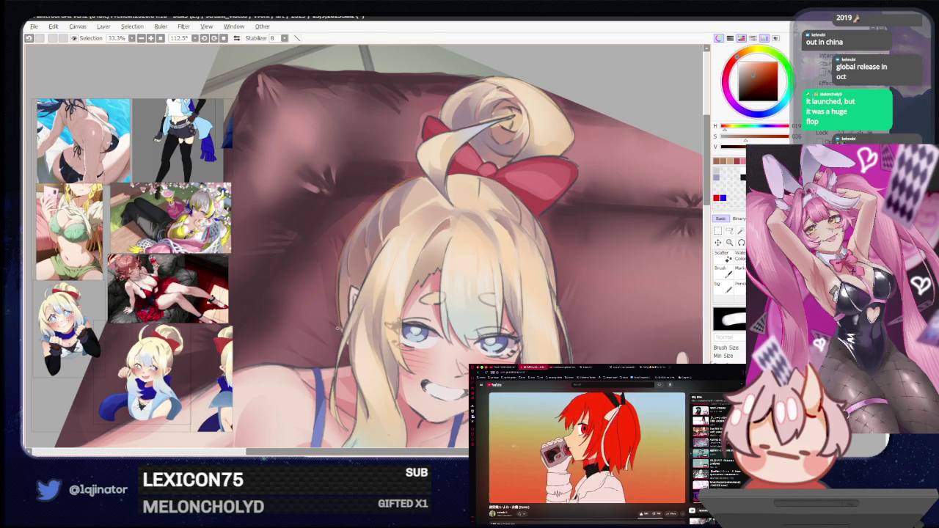
{"action": "key", "text": "b"}
{"action": "left_click_drag", "start_coordinate": [335, 310], "coordinate": [332, 292]}
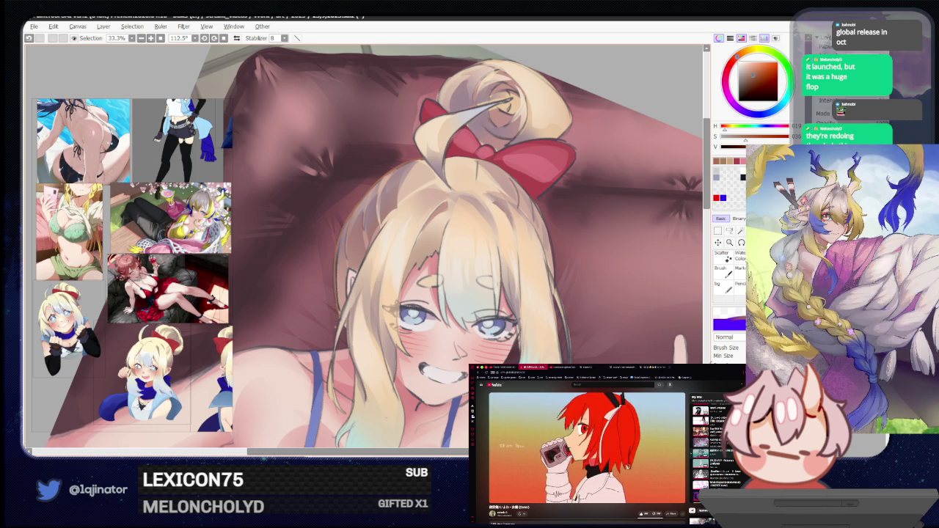
{"action": "left_click_drag", "start_coordinate": [339, 345], "coordinate": [353, 288]}
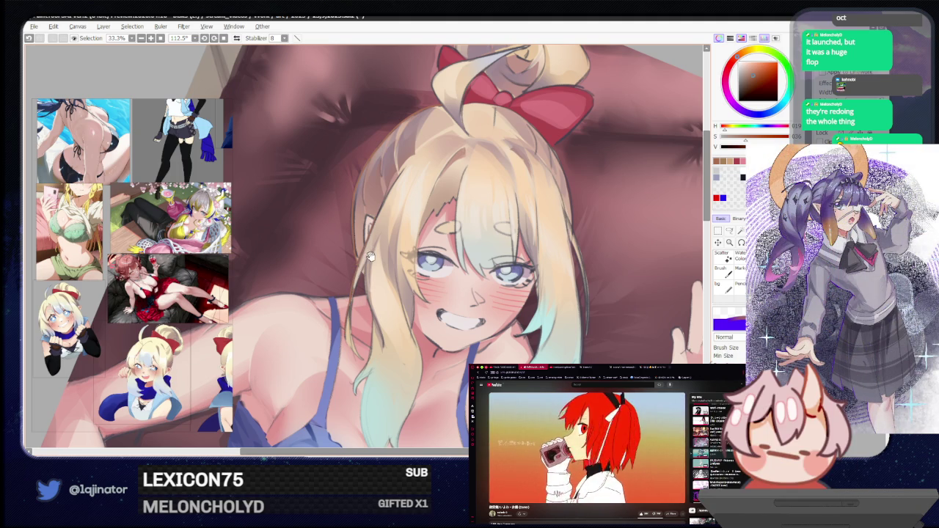
{"action": "key", "text": "ctrl+u"}
Drag the Hue slider to about -21 and confirm with OK
{"action": "left_click_drag", "start_coordinate": [540, 134], "coordinate": [531, 137]}
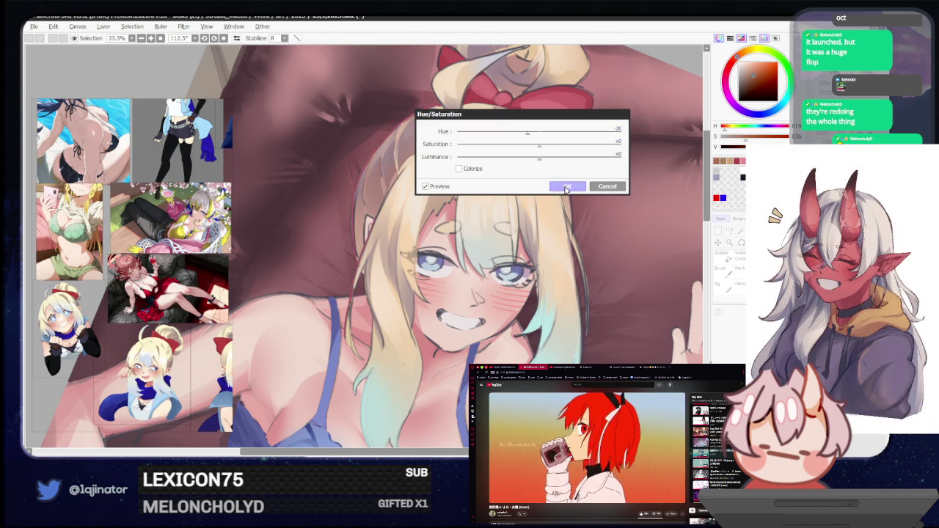
{"action": "left_click", "coordinate": [566, 186]}
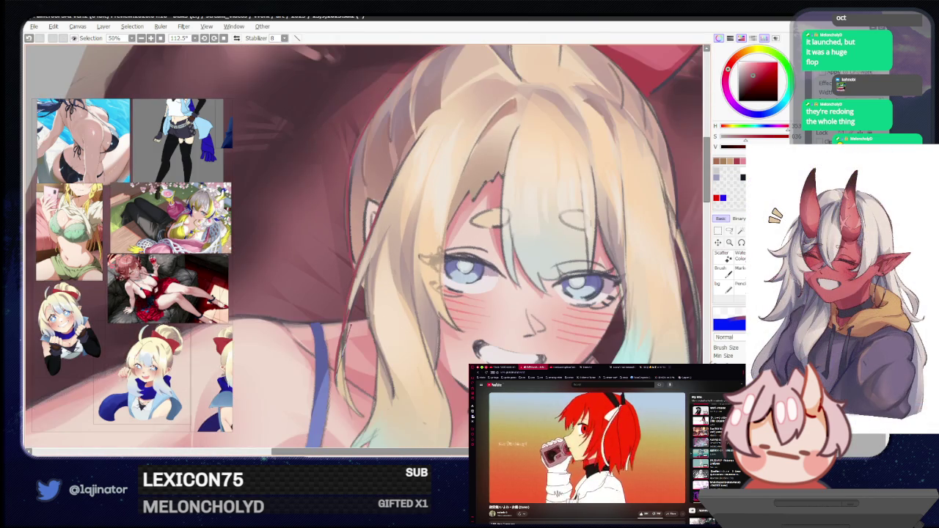
{"action": "scroll", "coordinate": [344, 294], "scroll_direction": "up", "scroll_amount": 1}
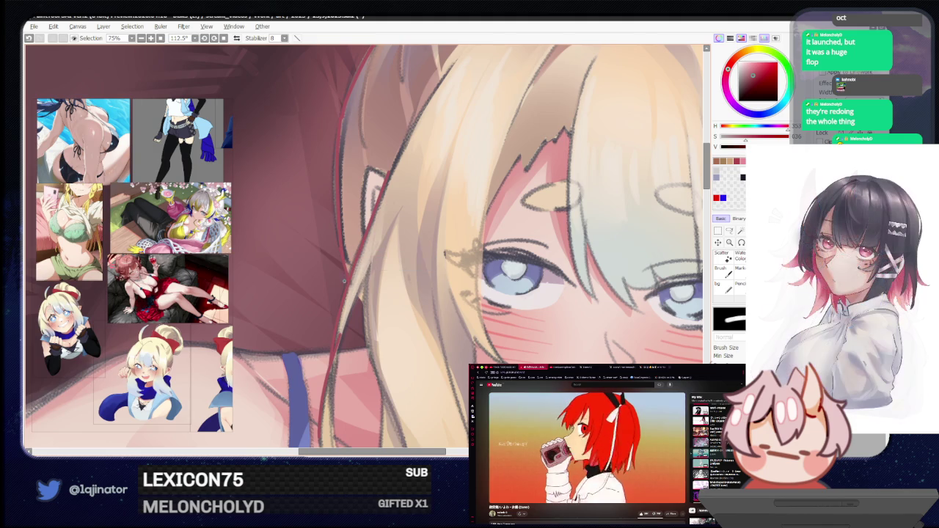
{"action": "scroll", "coordinate": [342, 289], "scroll_direction": "down", "scroll_amount": 2}
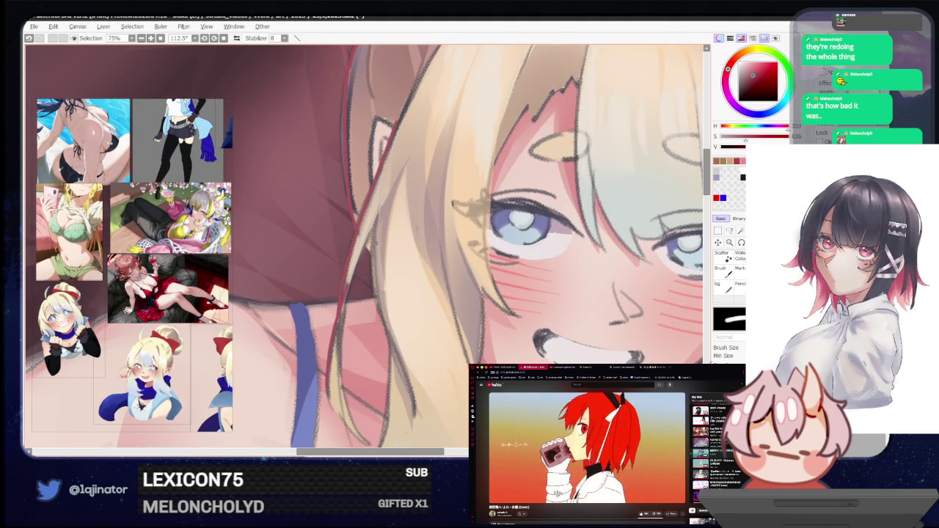
{"action": "scroll", "coordinate": [371, 268], "scroll_direction": "down", "scroll_amount": 2}
{"action": "scroll", "coordinate": [364, 286], "scroll_direction": "down", "scroll_amount": 1}
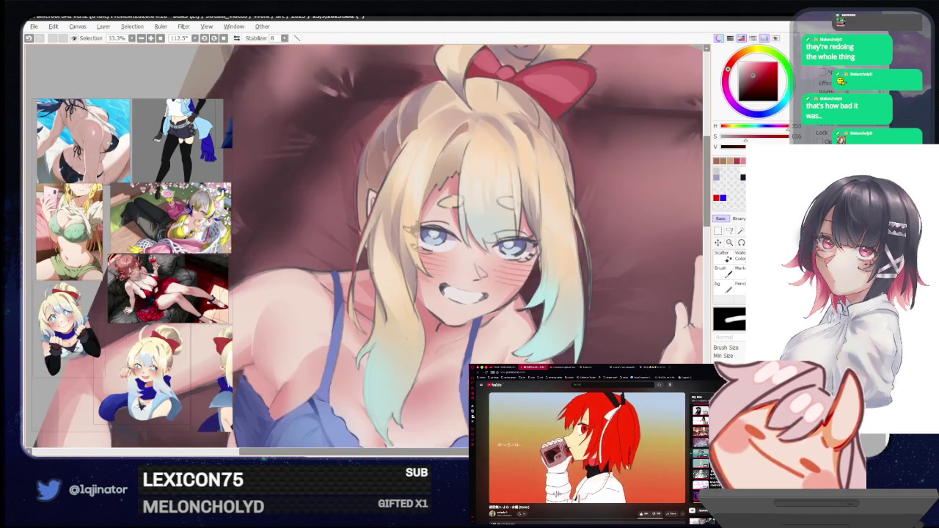
{"action": "left_click_drag", "start_coordinate": [354, 307], "coordinate": [381, 345]}
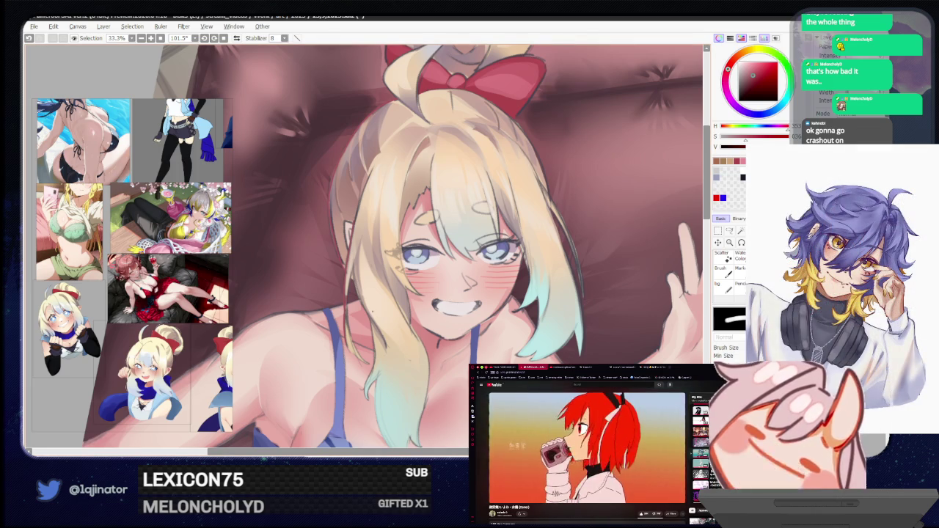
{"action": "scroll", "coordinate": [359, 238], "scroll_direction": "up", "scroll_amount": 3}
{"action": "left_click_drag", "start_coordinate": [345, 323], "coordinate": [348, 287]}
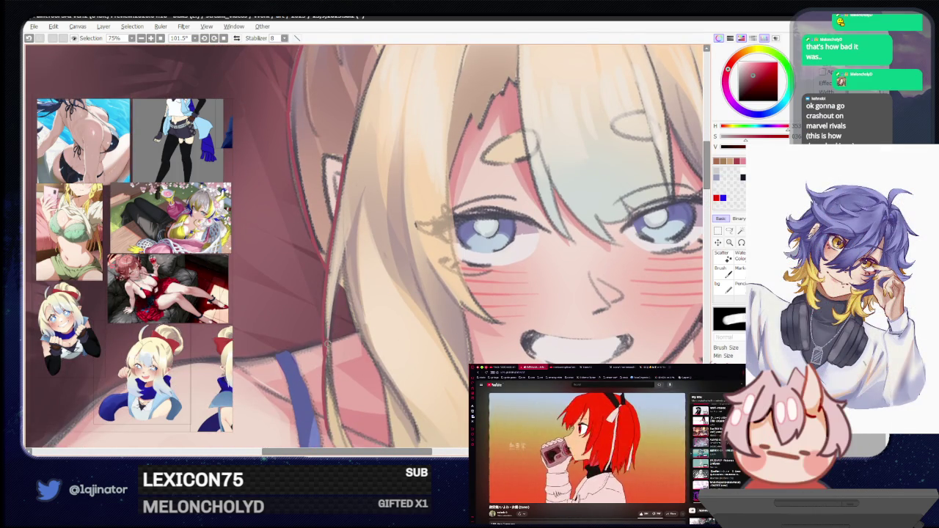
{"action": "left_click_drag", "start_coordinate": [324, 435], "coordinate": [324, 363]}
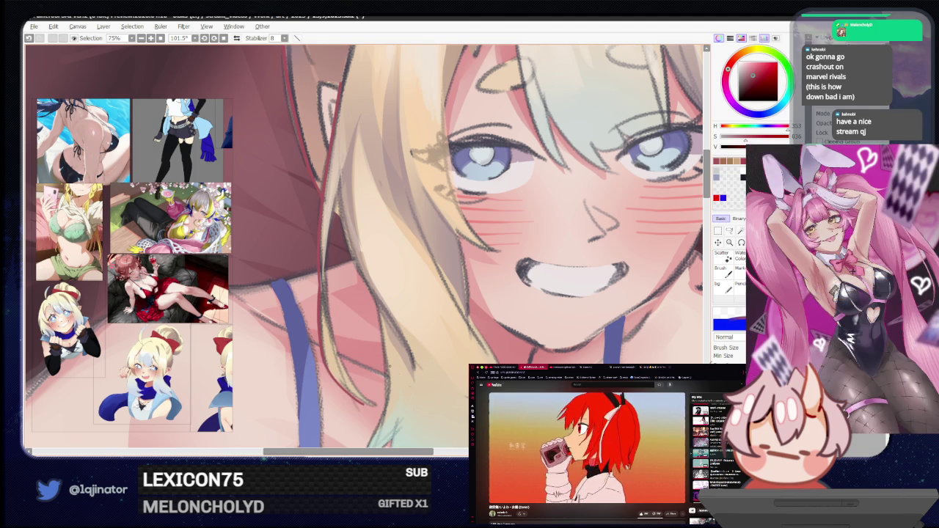
{"action": "scroll", "coordinate": [417, 364], "scroll_direction": "down", "scroll_amount": 3}
{"action": "left_click_drag", "start_coordinate": [345, 300], "coordinate": [417, 364]}
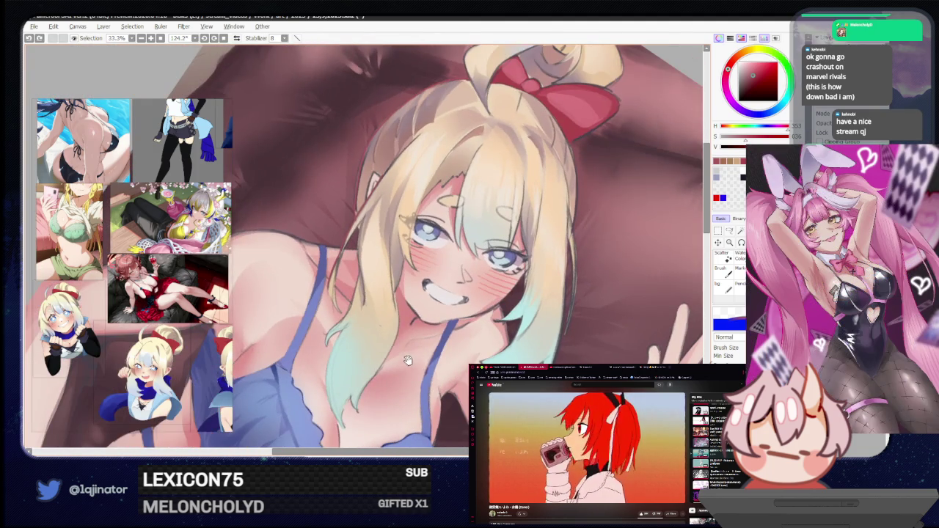
{"action": "scroll", "coordinate": [408, 362], "scroll_direction": "up", "scroll_amount": 1}
{"action": "scroll", "coordinate": [408, 361], "scroll_direction": "up", "scroll_amount": 1}
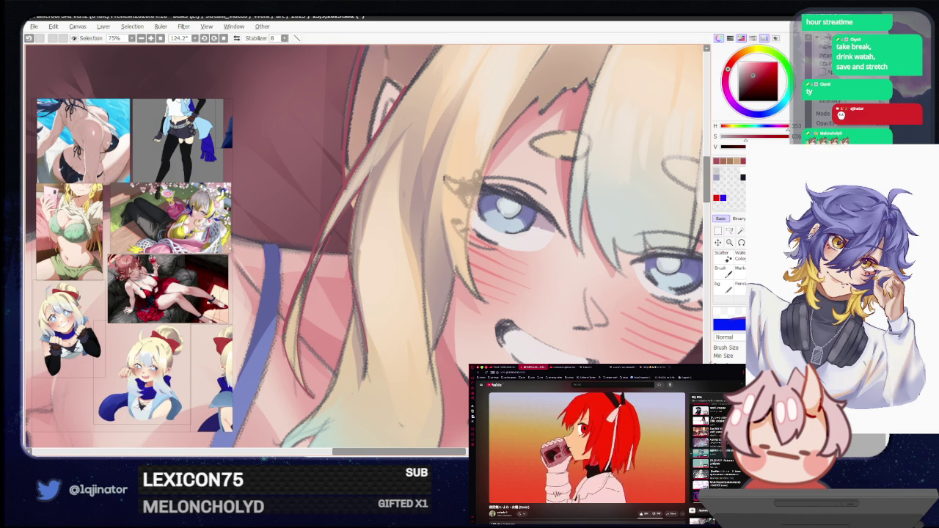
{"action": "key", "text": "minus"}
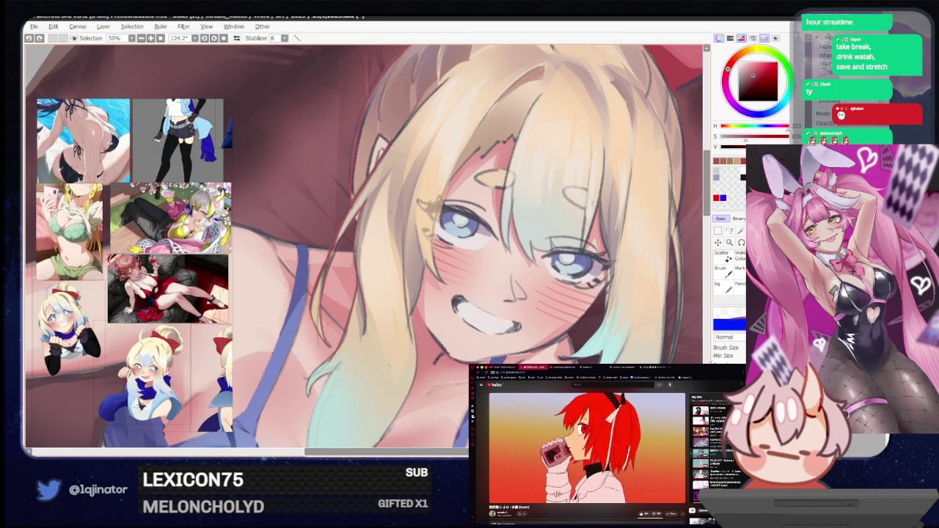
{"action": "scroll", "coordinate": [354, 374], "scroll_direction": "up", "scroll_amount": 3}
{"action": "scroll", "coordinate": [354, 374], "scroll_direction": "up", "scroll_amount": 2}
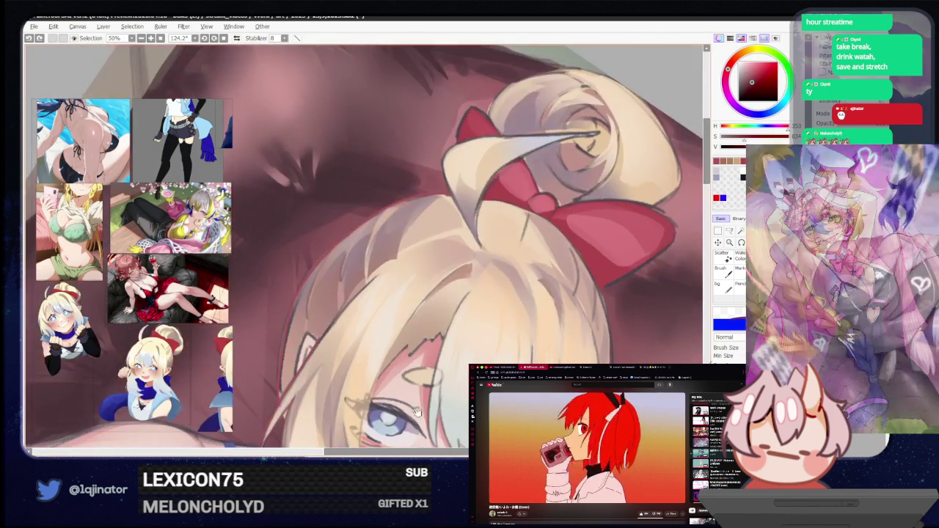
{"action": "left_click_drag", "start_coordinate": [354, 373], "coordinate": [391, 334]}
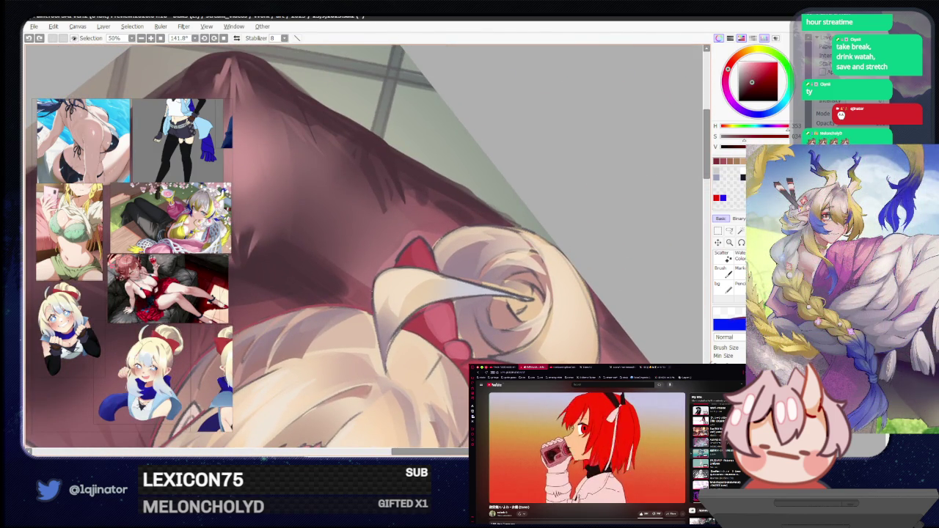
{"action": "mouse_move", "coordinate": [365, 325]}
{"action": "left_mouse_down"}
{"action": "mouse_move", "coordinate": [397, 346]}
{"action": "mouse_move", "coordinate": [370, 352]}
{"action": "left_mouse_up"}
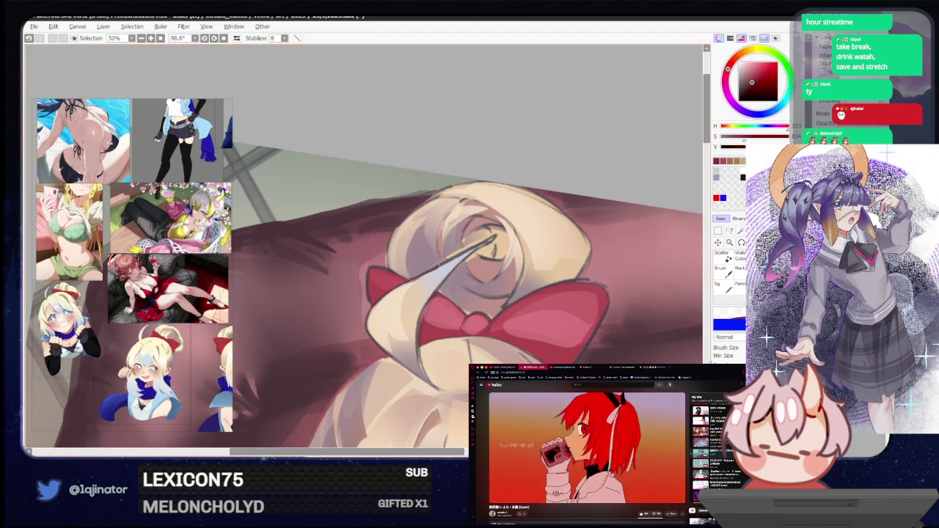
{"action": "key", "text": "e"}
{"action": "key", "text": "b"}
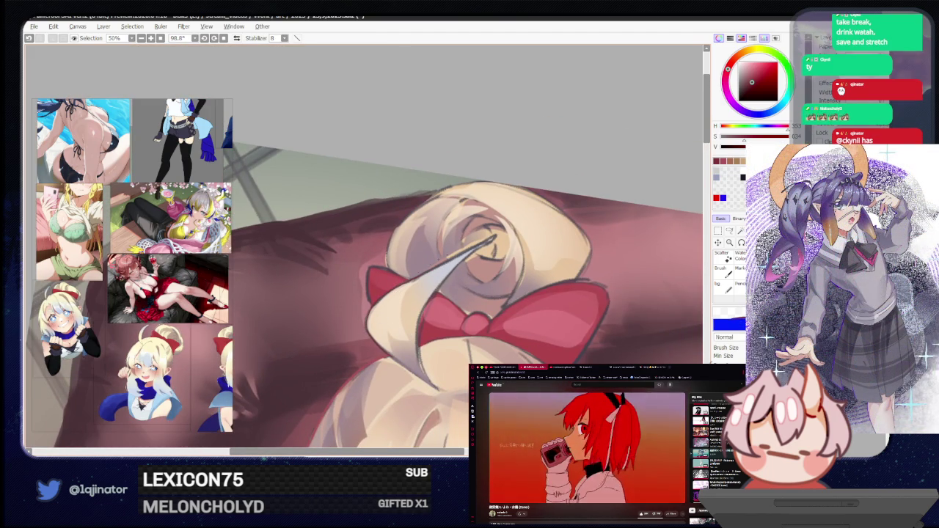
{"action": "key", "text": "ctrl+z"}
{"action": "key", "text": "ctrl+y"}
{"action": "left_click", "coordinate": [444, 253]}
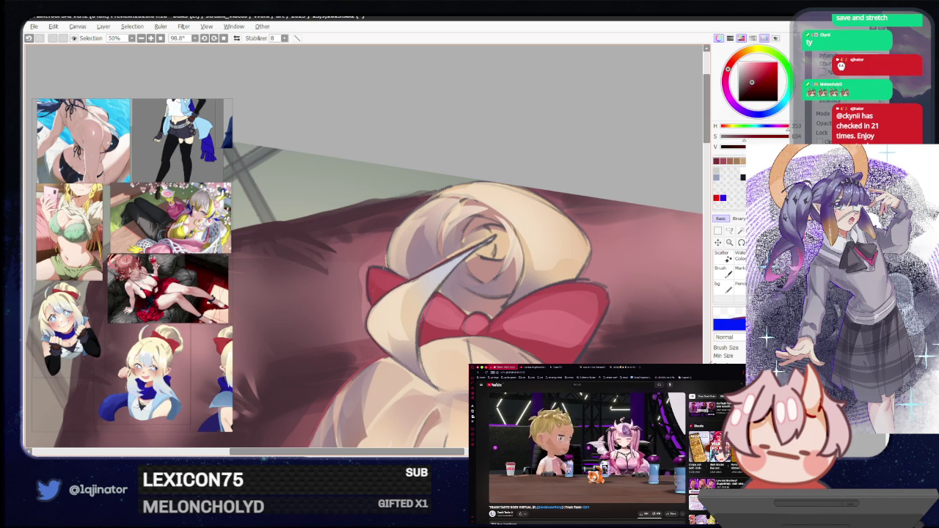
Resize the pen and draw a dark outline along the hair's left edge, redrawing it once
{"action": "left_click_drag", "start_coordinate": [378, 300], "coordinate": [379, 283]}
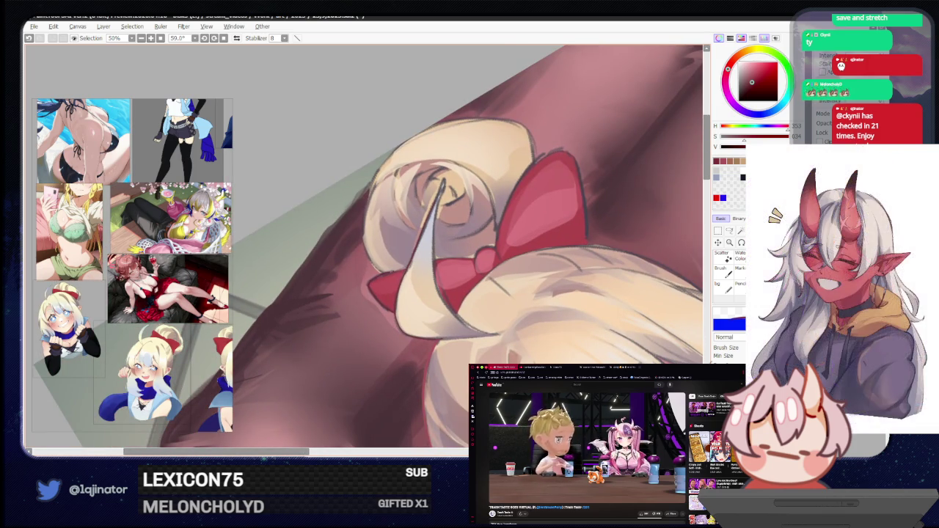
{"action": "left_click_drag", "start_coordinate": [379, 294], "coordinate": [380, 324]}
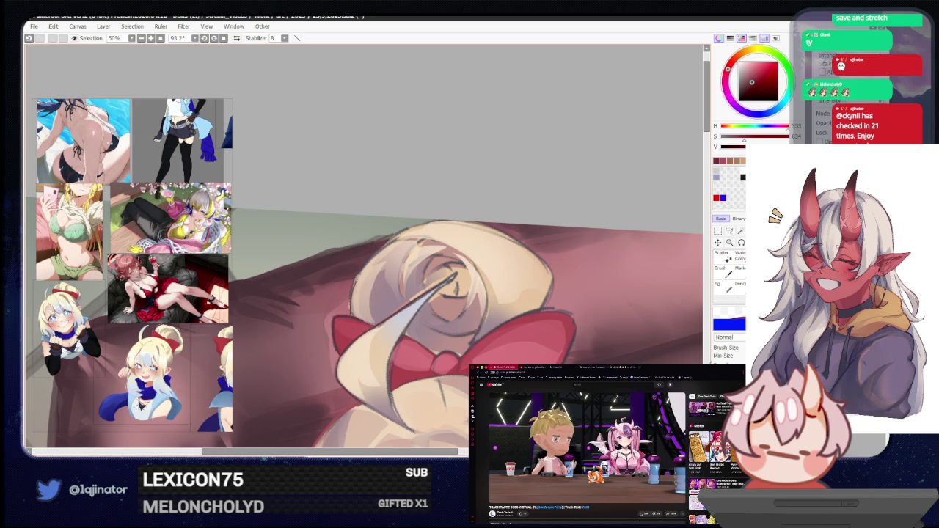
{"action": "key", "text": "bracketleft"}
{"action": "mouse_move", "coordinate": [353, 313]}
{"action": "left_mouse_down"}
{"action": "mouse_move", "coordinate": [352, 287]}
{"action": "mouse_move", "coordinate": [405, 229]}
{"action": "left_mouse_up"}
{"action": "key", "text": "ctrl+z"}
{"action": "left_click_drag", "start_coordinate": [352, 304], "coordinate": [416, 226]}
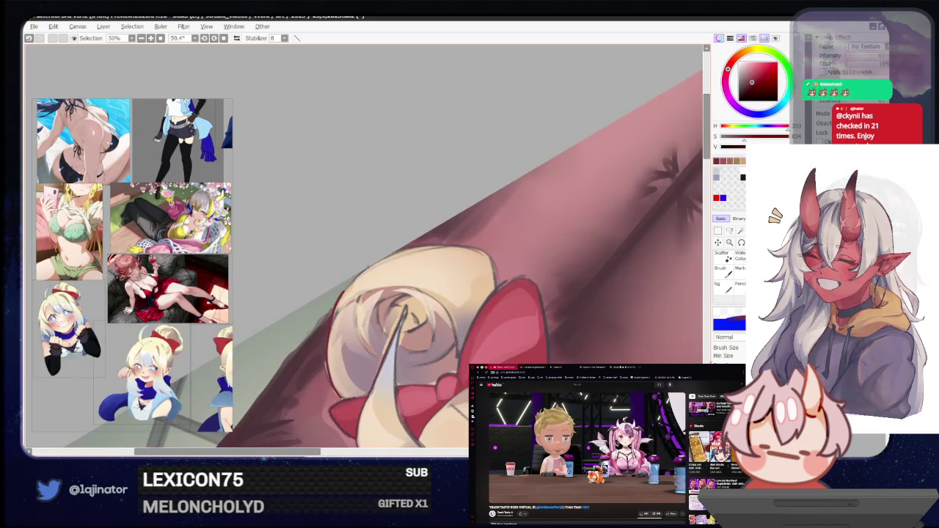
Outline the hair curl's left edge and the red bow's left edge
{"action": "mouse_move", "coordinate": [360, 276]}
{"action": "left_mouse_down"}
{"action": "mouse_move", "coordinate": [443, 308]}
{"action": "mouse_move", "coordinate": [384, 335]}
{"action": "mouse_move", "coordinate": [399, 273]}
{"action": "left_mouse_up"}
{"action": "key", "text": "ctrl+z"}
{"action": "key", "text": "ctrl+z"}
{"action": "mouse_move", "coordinate": [363, 349]}
{"action": "left_mouse_down"}
{"action": "mouse_move", "coordinate": [400, 268]}
{"action": "mouse_move", "coordinate": [435, 282]}
{"action": "mouse_move", "coordinate": [370, 383]}
{"action": "left_mouse_up"}
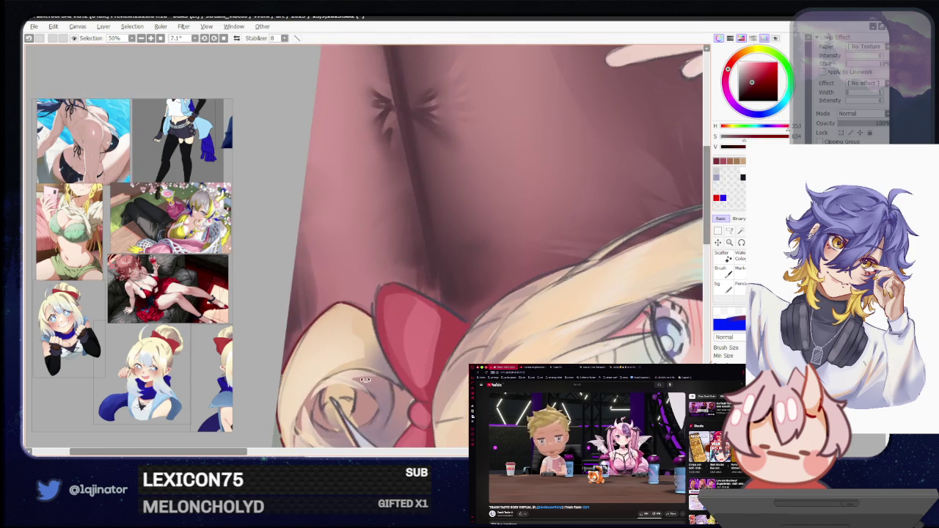
{"action": "mouse_move", "coordinate": [377, 293]}
{"action": "left_mouse_down"}
{"action": "mouse_move", "coordinate": [373, 323]}
{"action": "mouse_move", "coordinate": [444, 297]}
{"action": "mouse_move", "coordinate": [419, 315]}
{"action": "left_mouse_up"}
{"action": "left_click_drag", "start_coordinate": [377, 338], "coordinate": [383, 321]}
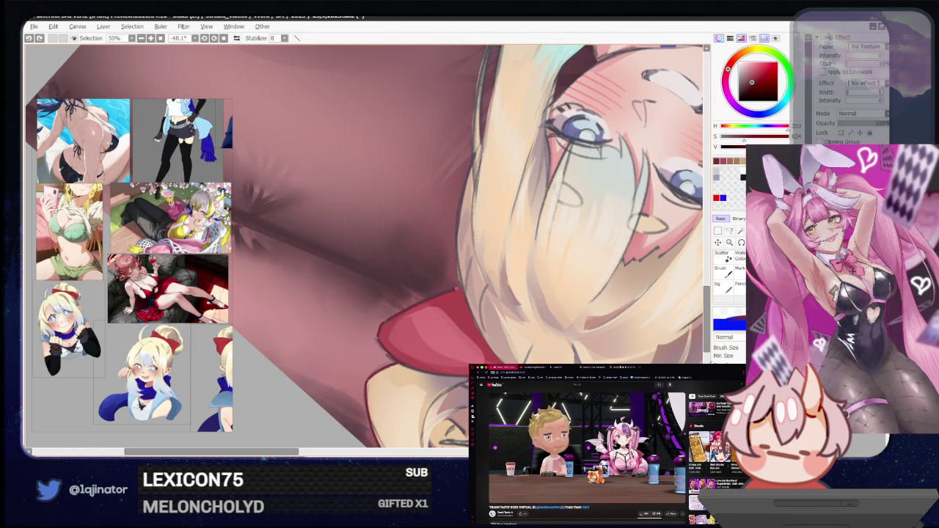
Draw dark lines along the hair's upper edge, undoing and redrawing unsatisfactory strokes
{"action": "left_click_drag", "start_coordinate": [441, 242], "coordinate": [484, 191]}
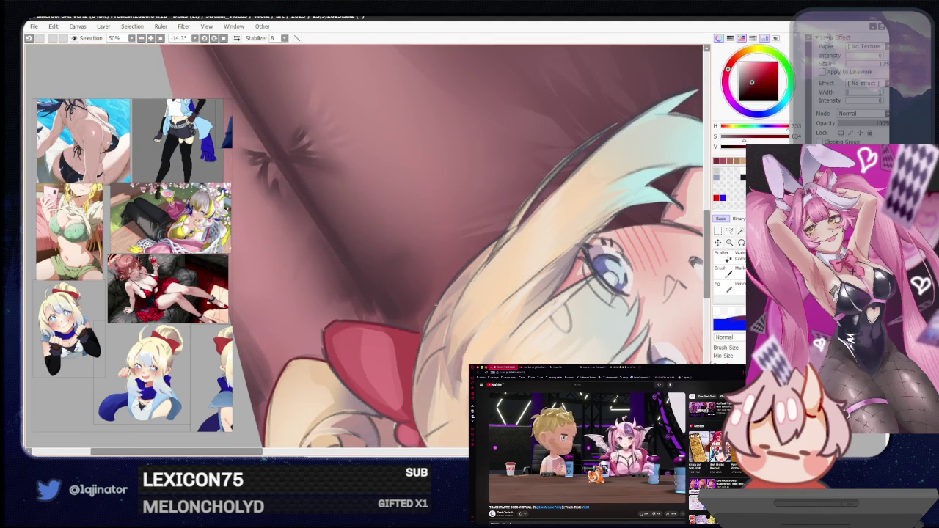
{"action": "left_click_drag", "start_coordinate": [424, 330], "coordinate": [500, 236]}
{"action": "key", "text": "ctrl+z"}
{"action": "left_click_drag", "start_coordinate": [420, 333], "coordinate": [488, 243]}
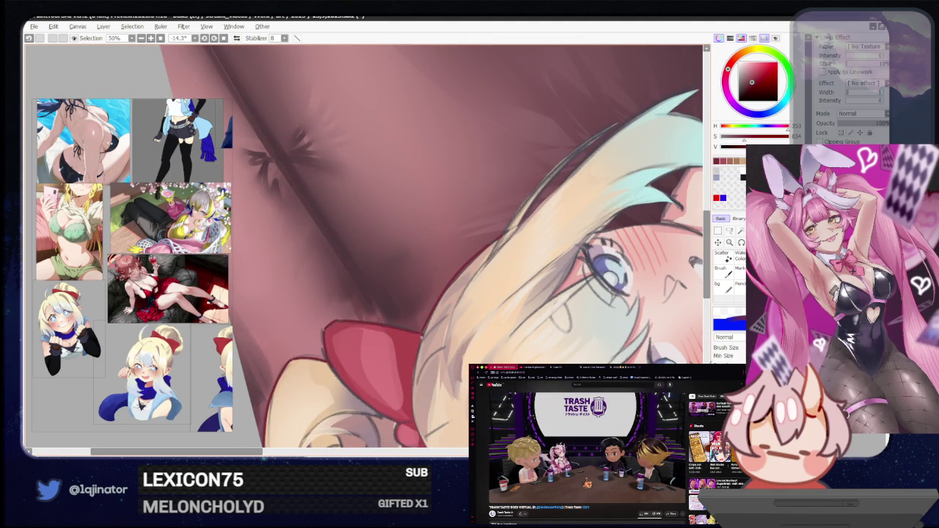
{"action": "left_click_drag", "start_coordinate": [557, 267], "coordinate": [472, 317]}
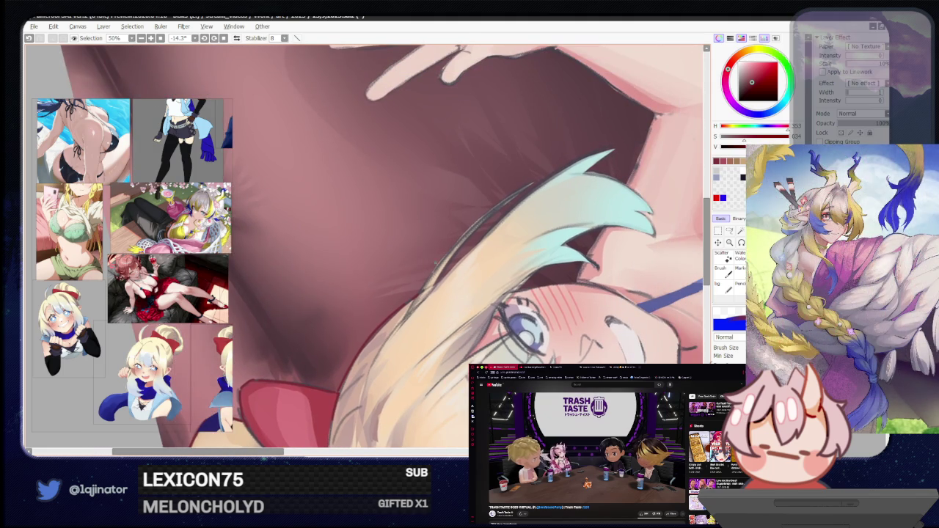
{"action": "mouse_move", "coordinate": [438, 273]}
{"action": "left_mouse_down"}
{"action": "mouse_move", "coordinate": [522, 185]}
{"action": "mouse_move", "coordinate": [442, 279]}
{"action": "left_mouse_up"}
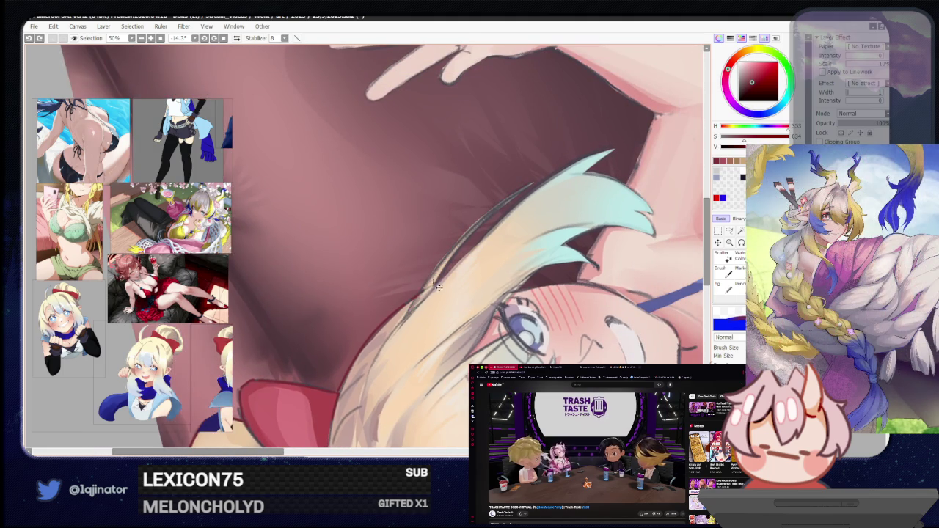
{"action": "mouse_move", "coordinate": [522, 192]}
{"action": "left_mouse_down"}
{"action": "mouse_move", "coordinate": [417, 299]}
{"action": "mouse_move", "coordinate": [509, 195]}
{"action": "left_mouse_up"}
{"action": "key", "text": "ctrl+z"}
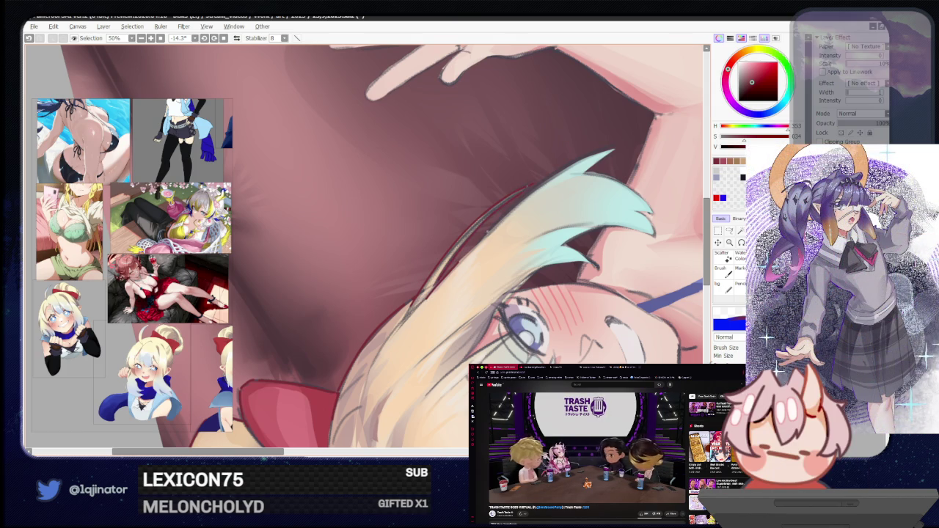
Redraw shorter strokes along the upper hair edge and the cyan tip's upper edge
{"action": "left_click_drag", "start_coordinate": [462, 261], "coordinate": [578, 161]}
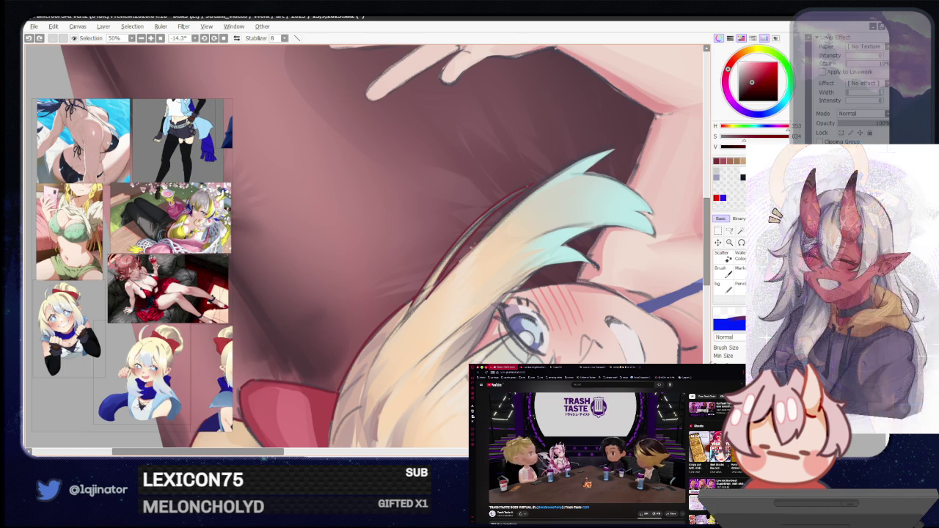
{"action": "left_click_drag", "start_coordinate": [476, 248], "coordinate": [580, 156]}
{"action": "key", "text": "ctrl+z"}
{"action": "left_click_drag", "start_coordinate": [458, 262], "coordinate": [478, 243]}
{"action": "left_click_drag", "start_coordinate": [555, 176], "coordinate": [609, 150]}
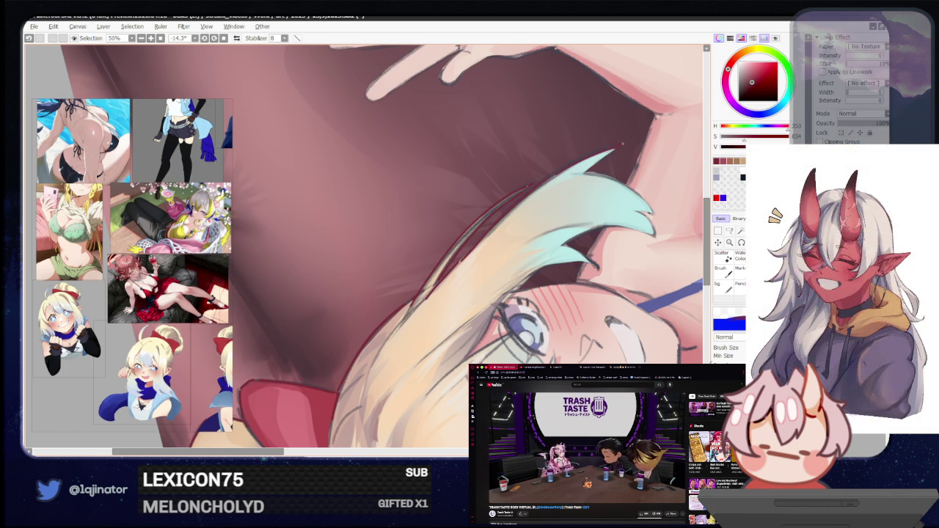
{"action": "key", "text": "ctrl+z"}
{"action": "left_click_drag", "start_coordinate": [553, 178], "coordinate": [598, 154]}
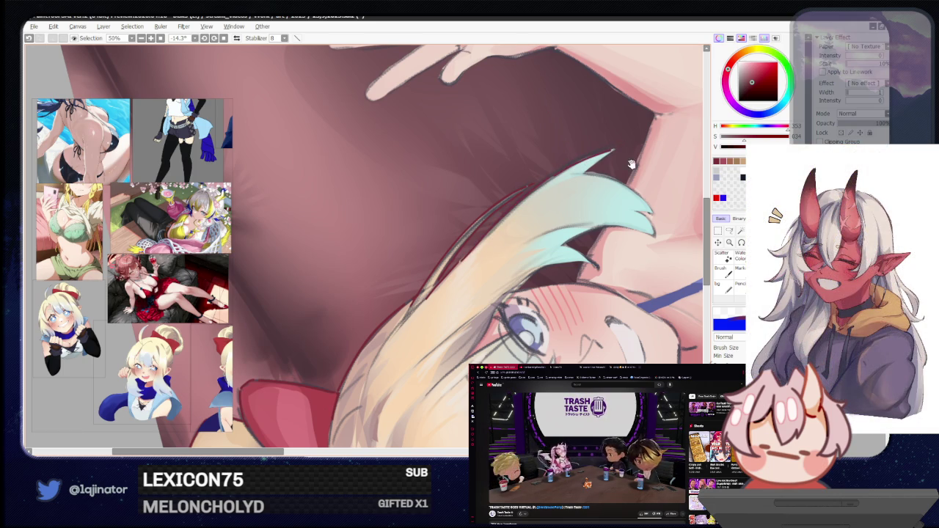
{"action": "left_click_drag", "start_coordinate": [525, 323], "coordinate": [407, 389]}
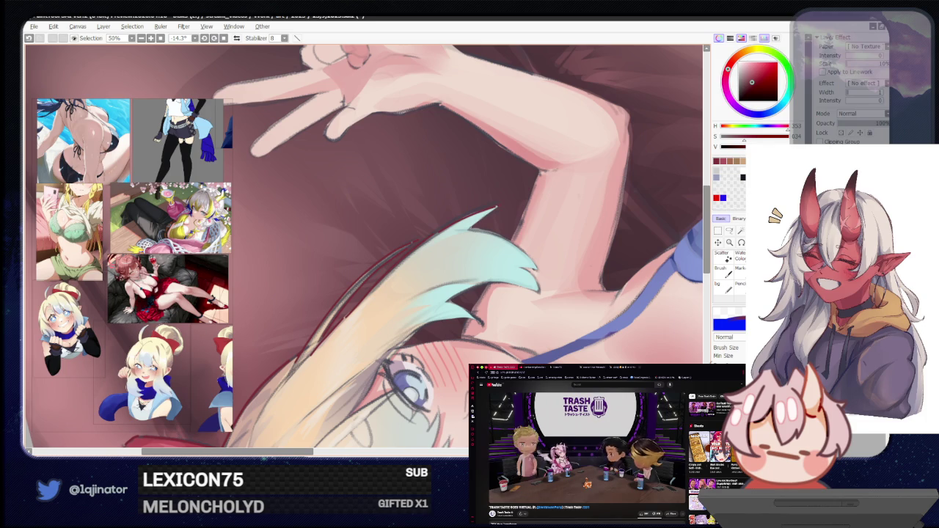
{"action": "mouse_move", "coordinate": [407, 389]}
{"action": "left_mouse_down"}
{"action": "mouse_move", "coordinate": [355, 415]}
{"action": "mouse_move", "coordinate": [268, 384]}
{"action": "left_mouse_up"}
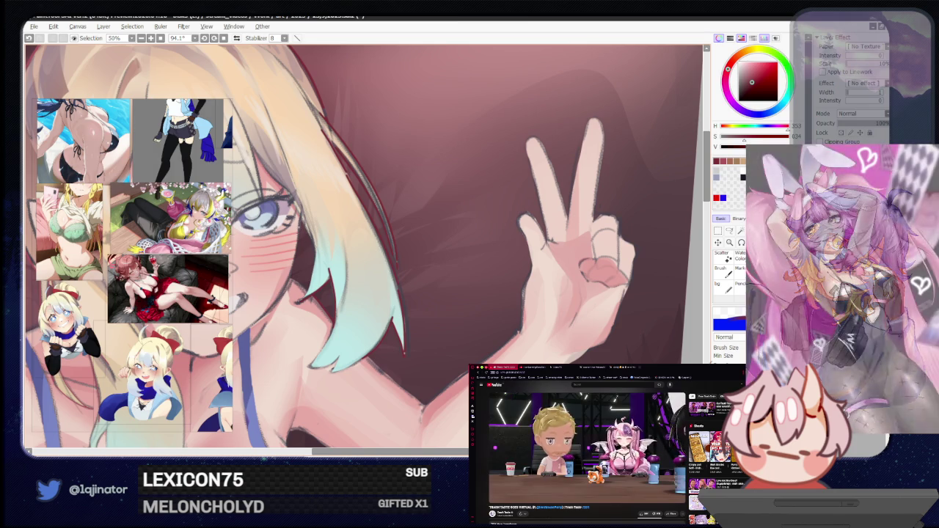
{"action": "scroll", "coordinate": [364, 246], "scroll_direction": "left", "scroll_amount": 2}
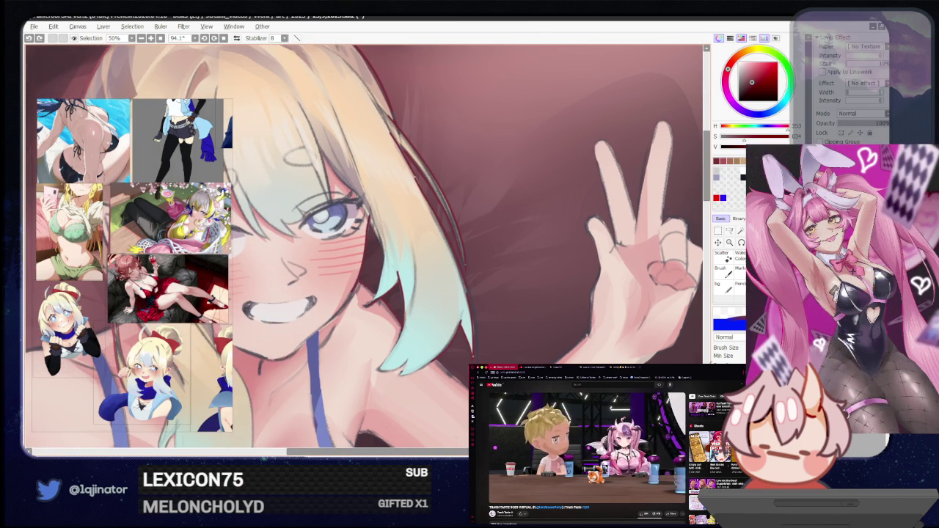
{"action": "scroll", "coordinate": [367, 433], "scroll_direction": "down", "scroll_amount": 5}
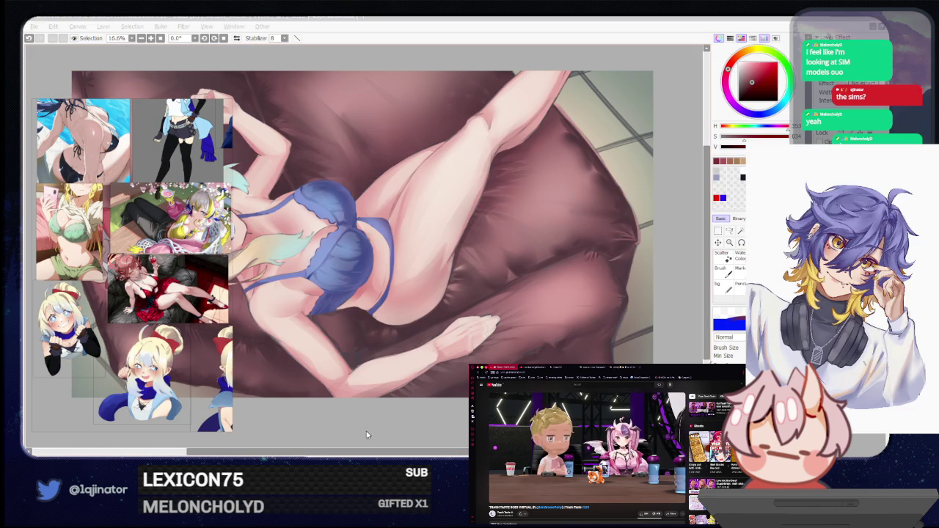
Undo the last arm mark and redraw a dark outline down the arm beside the bra
{"action": "mouse_move", "coordinate": [362, 387]}
{"action": "left_mouse_down"}
{"action": "mouse_move", "coordinate": [270, 293]}
{"action": "mouse_move", "coordinate": [312, 365]}
{"action": "left_mouse_up"}
{"action": "scroll", "coordinate": [312, 365], "scroll_direction": "up", "scroll_amount": 1}
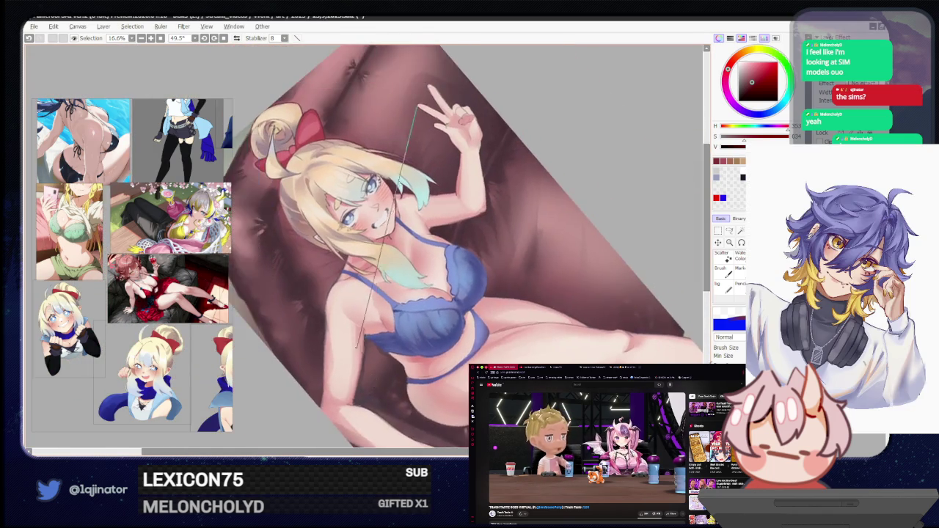
{"action": "scroll", "coordinate": [311, 365], "scroll_direction": "up", "scroll_amount": 2}
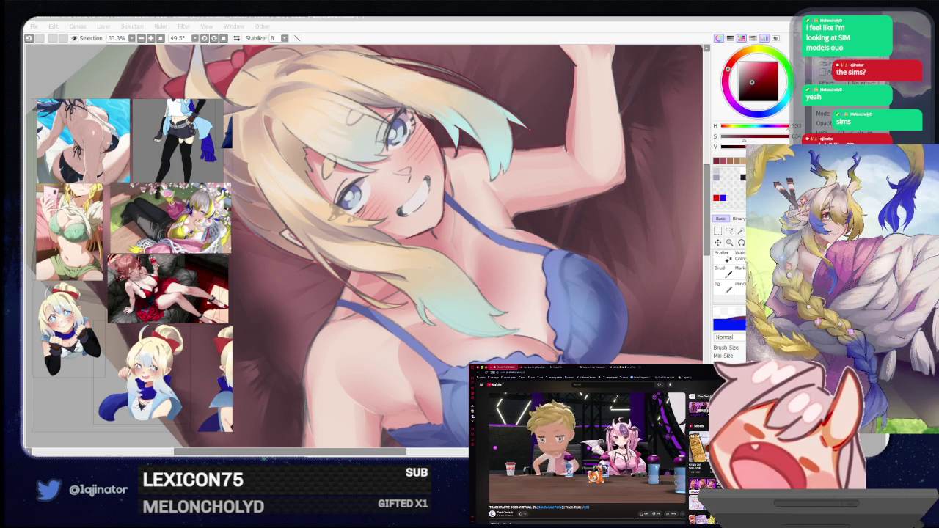
{"action": "key", "text": "alt+Tab"}
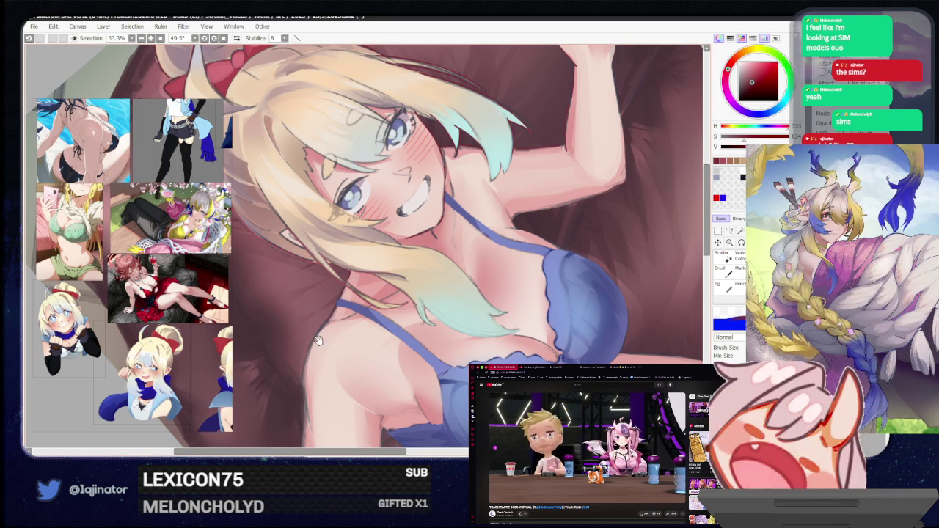
{"action": "left_click_drag", "start_coordinate": [366, 243], "coordinate": [414, 209]}
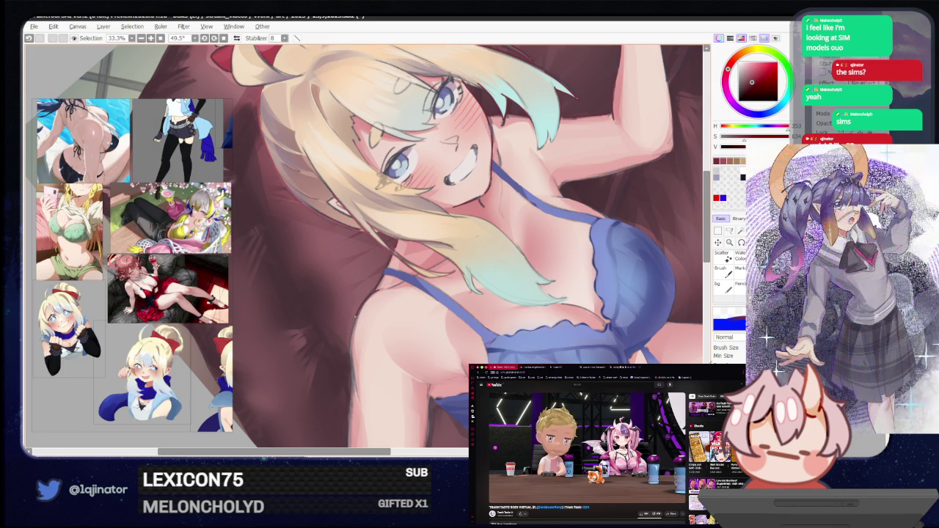
{"action": "left_click_drag", "start_coordinate": [356, 400], "coordinate": [372, 287]}
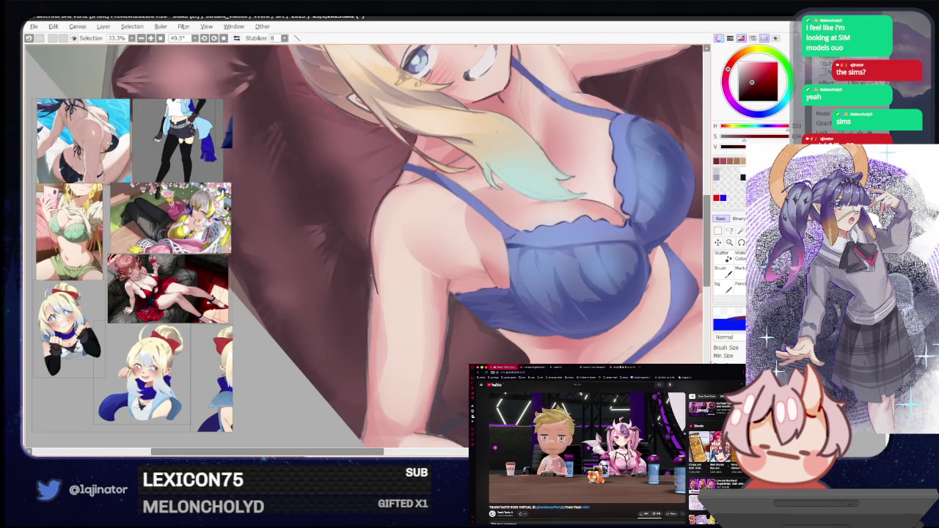
{"action": "key", "text": "ctrl+z"}
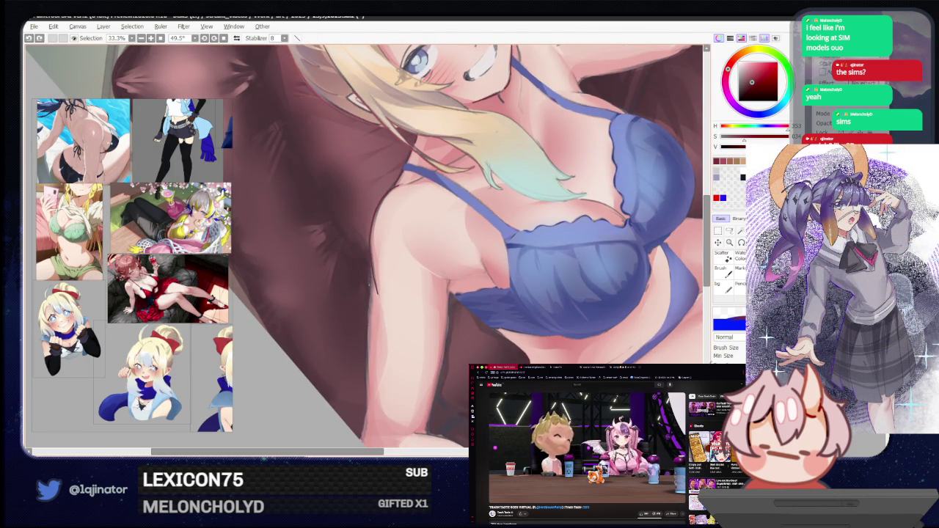
{"action": "mouse_move", "coordinate": [372, 270]}
{"action": "left_mouse_down"}
{"action": "mouse_move", "coordinate": [367, 402]}
{"action": "mouse_move", "coordinate": [378, 352]}
{"action": "mouse_move", "coordinate": [371, 386]}
{"action": "left_mouse_up"}
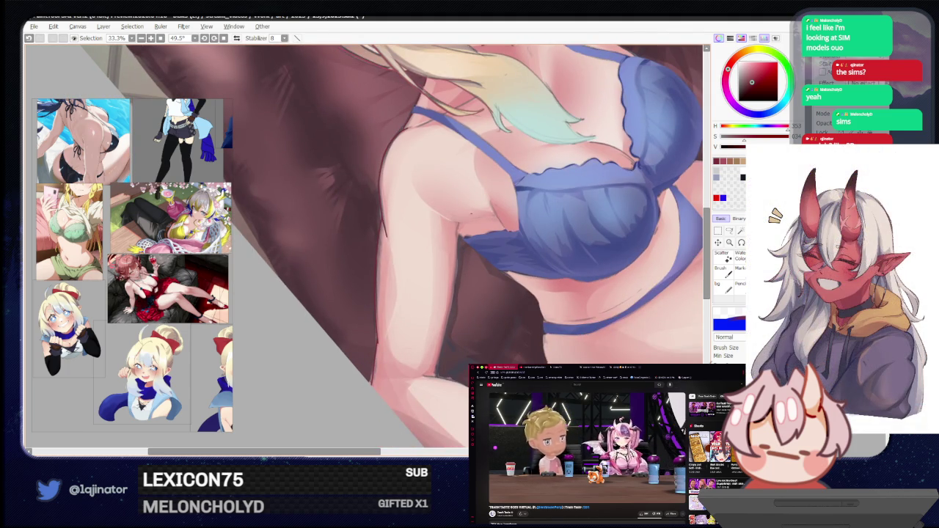
{"action": "left_click_drag", "start_coordinate": [554, 232], "coordinate": [424, 317]}
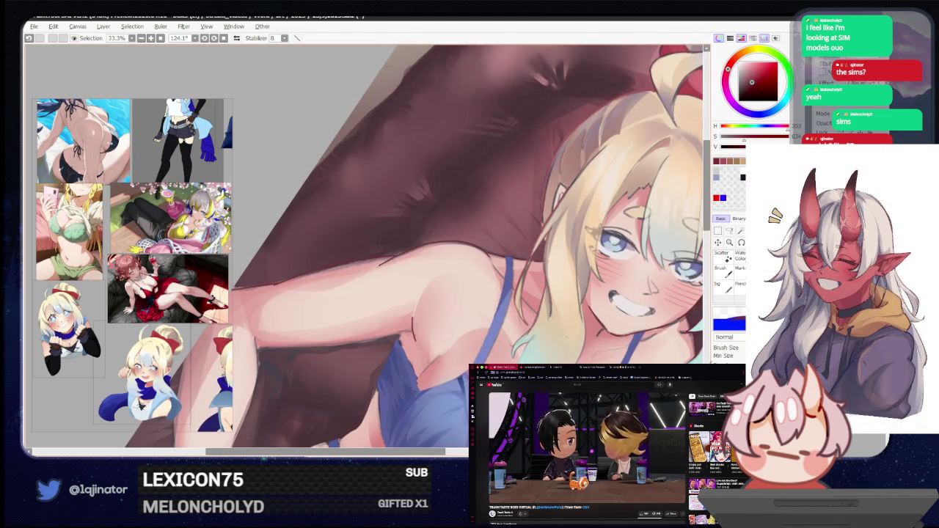
Rotate the canvas view more upright, shrink the brush size, and reposition the painting
{"action": "left_click_drag", "start_coordinate": [373, 361], "coordinate": [440, 294]}
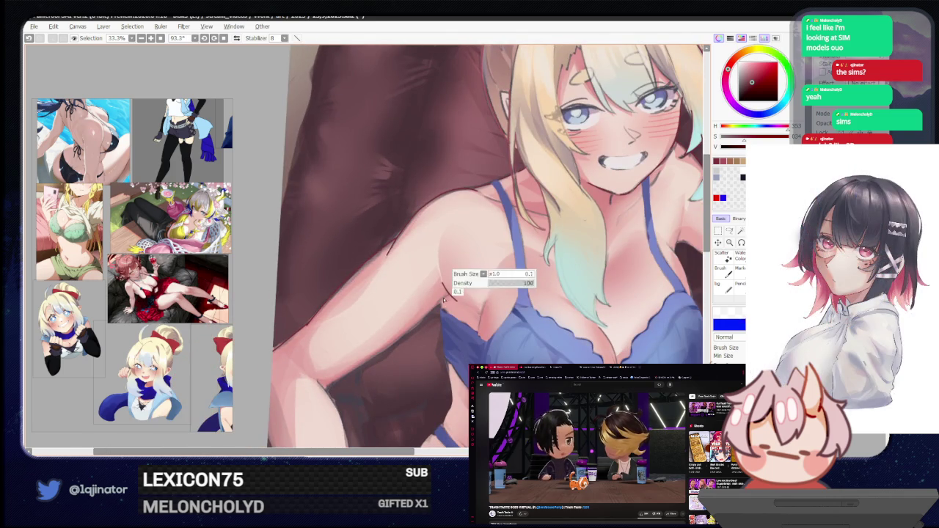
{"action": "key", "text": "bracketleft"}
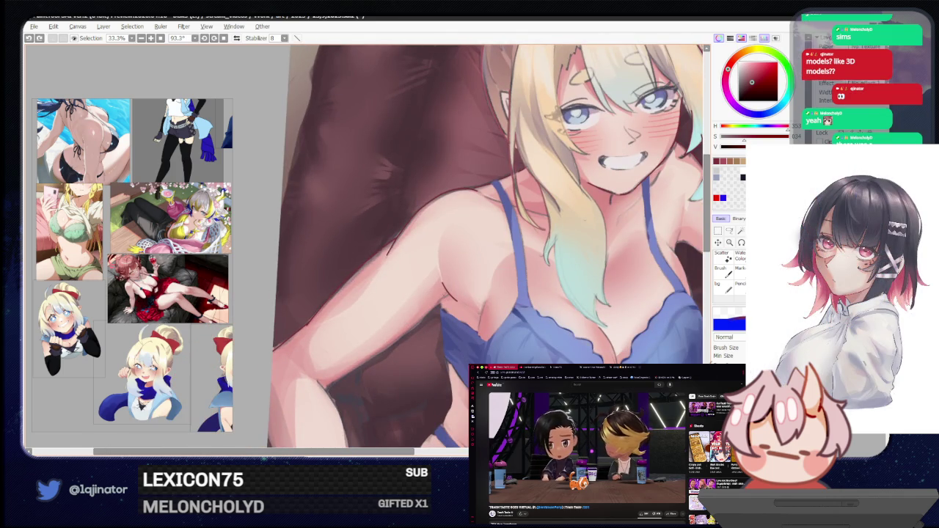
{"action": "mouse_move", "coordinate": [419, 362]}
{"action": "left_mouse_down"}
{"action": "mouse_move", "coordinate": [430, 319]}
{"action": "mouse_move", "coordinate": [413, 315]}
{"action": "mouse_move", "coordinate": [405, 330]}
{"action": "left_mouse_up"}
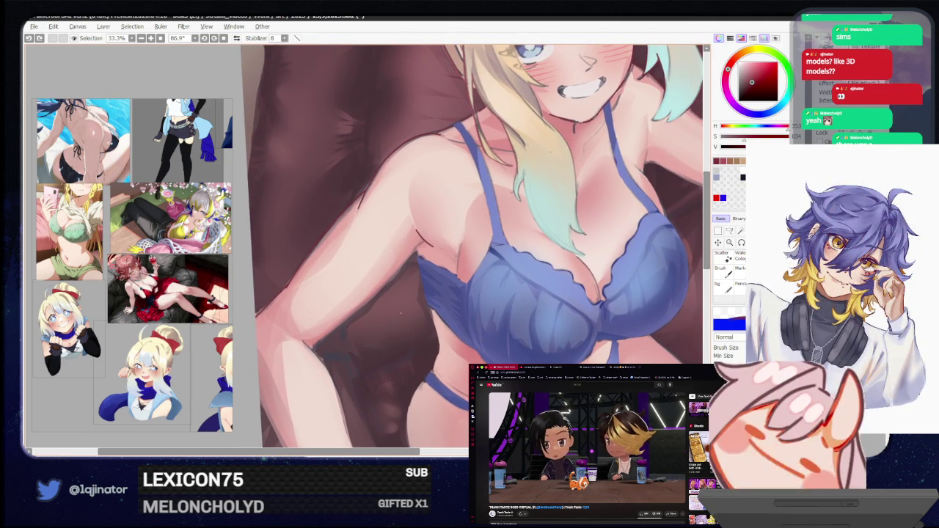
{"action": "left_click_drag", "start_coordinate": [357, 281], "coordinate": [378, 323]}
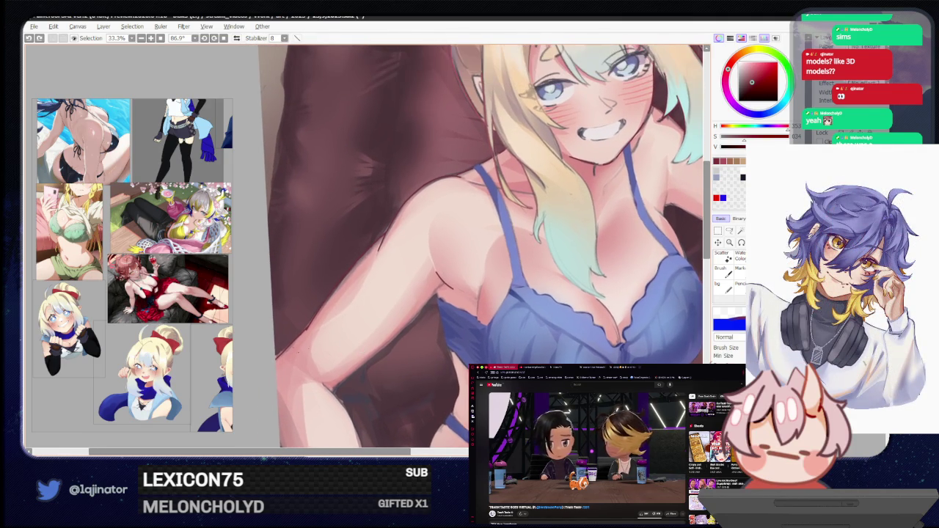
Toggle the eraser and back to the brush, then pan down to the torso and blue bra
{"action": "key", "text": "e"}
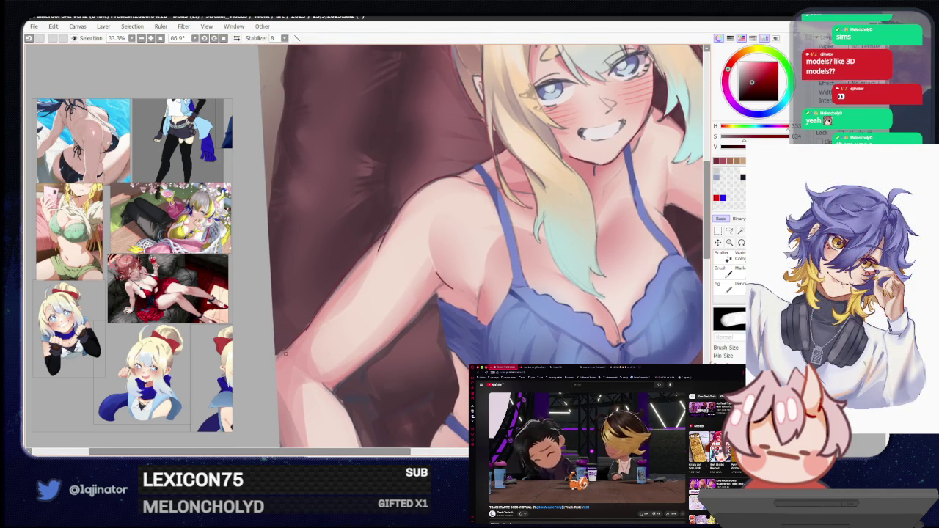
{"action": "key", "text": "b"}
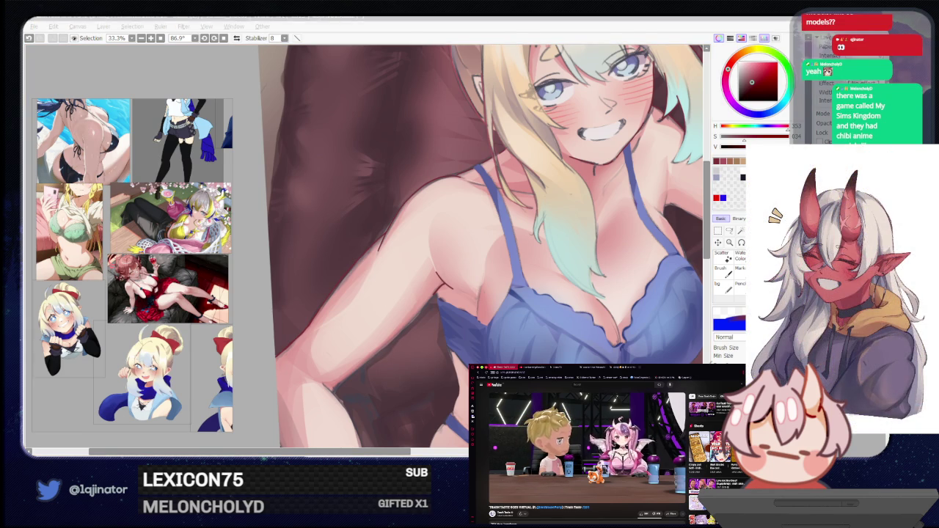
{"action": "left_click", "coordinate": [271, 367]}
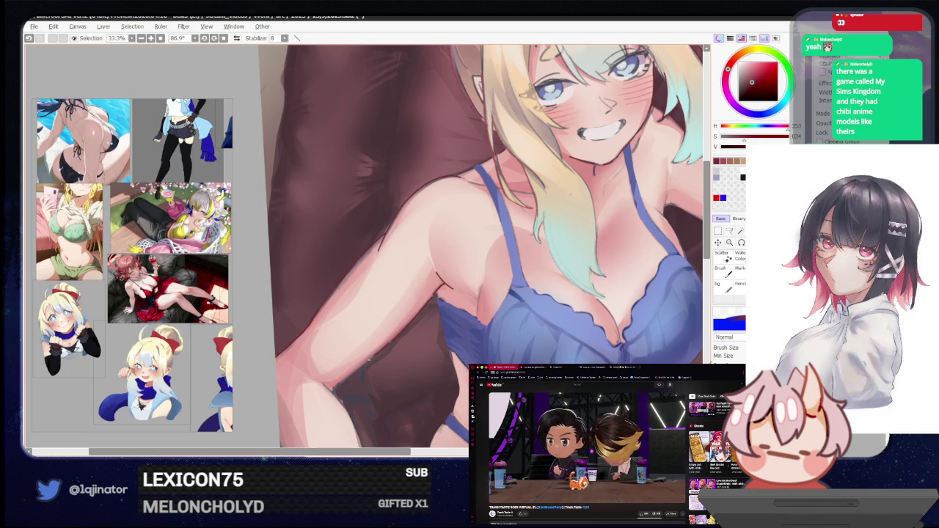
{"action": "left_click_drag", "start_coordinate": [345, 389], "coordinate": [344, 295]}
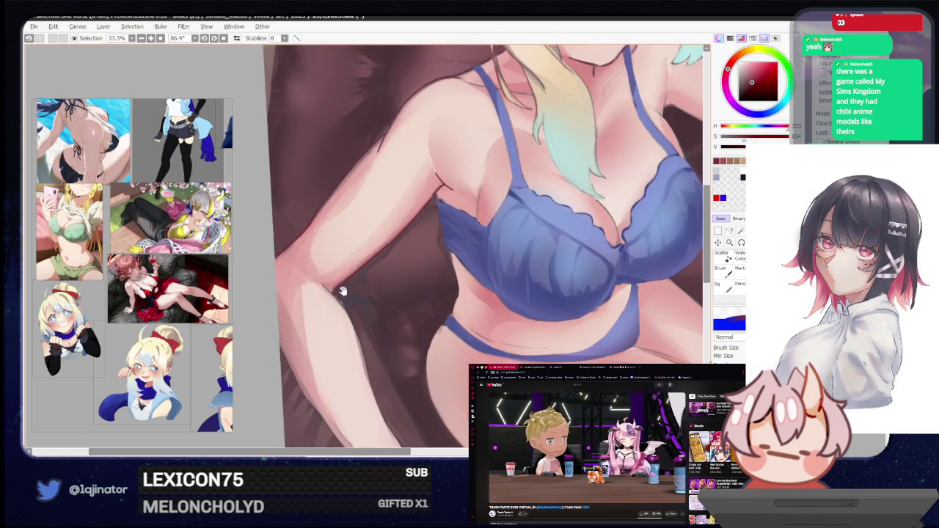
Mirror the canvas view horizontally and rotate it to a new angle on the torso
{"action": "key", "text": "h"}
{"action": "left_click_drag", "start_coordinate": [397, 362], "coordinate": [405, 347]}
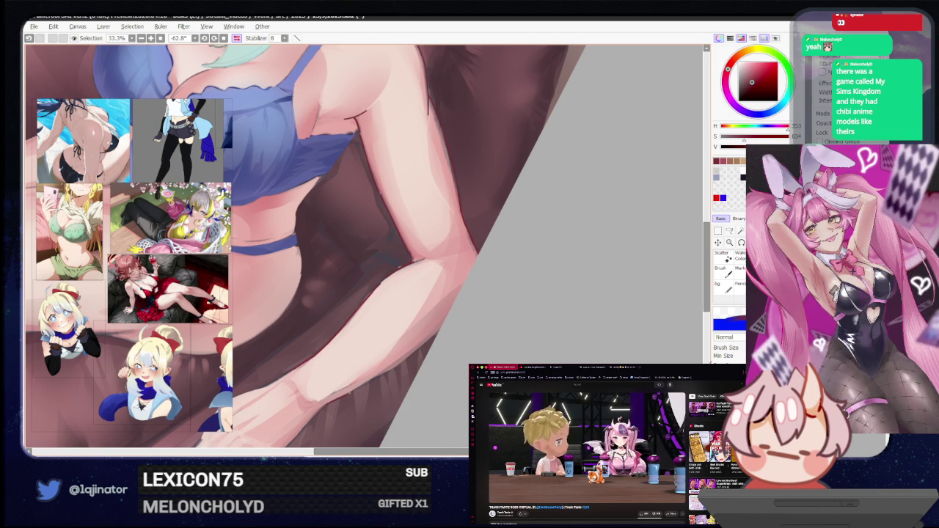
{"action": "left_click_drag", "start_coordinate": [393, 345], "coordinate": [437, 301]}
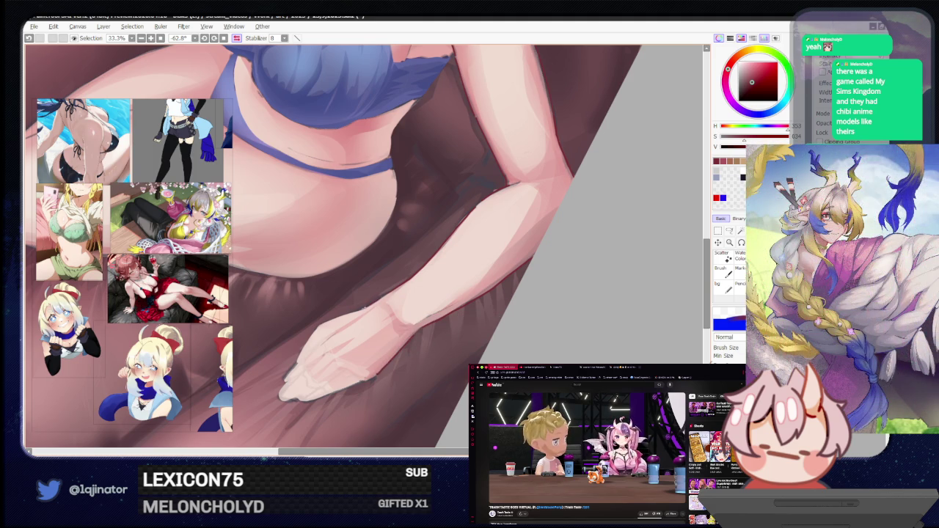
{"action": "scroll", "coordinate": [362, 307], "scroll_direction": "down", "scroll_amount": 1}
{"action": "scroll", "coordinate": [362, 307], "scroll_direction": "down", "scroll_amount": 1}
{"action": "scroll", "coordinate": [486, 243], "scroll_direction": "up", "scroll_amount": 1}
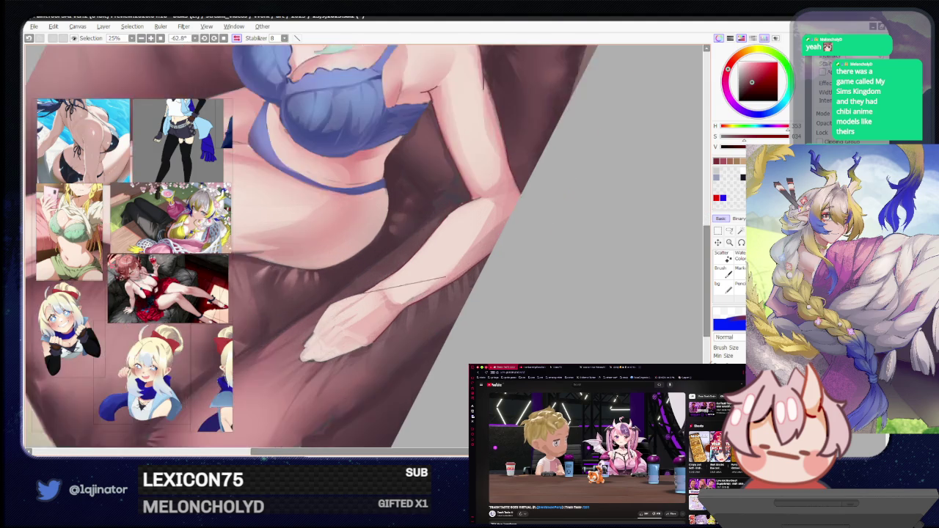
{"action": "scroll", "coordinate": [486, 243], "scroll_direction": "up", "scroll_amount": 1}
Zoom onto the face, dab a small light highlight, then zoom out toward 12.5%
{"action": "left_click_drag", "start_coordinate": [487, 244], "coordinate": [369, 347]}
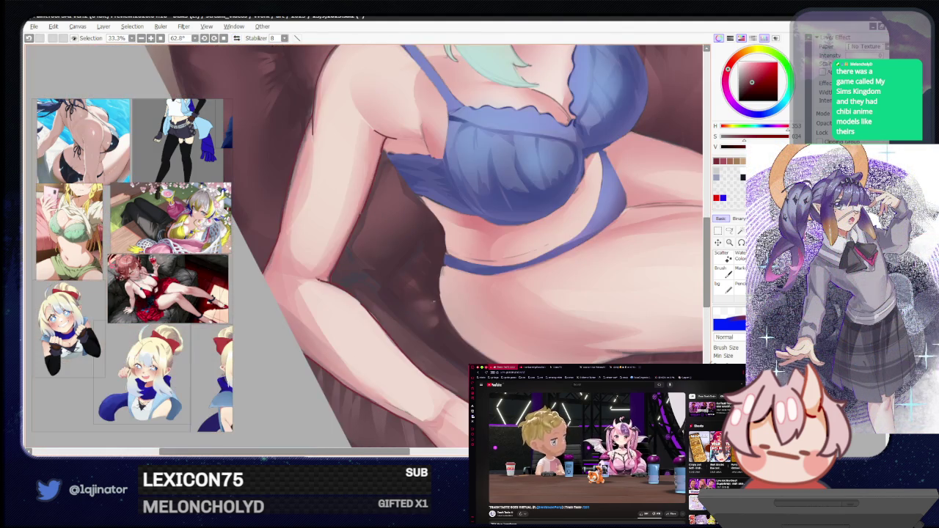
{"action": "mouse_move", "coordinate": [481, 290]}
{"action": "left_mouse_down"}
{"action": "mouse_move", "coordinate": [363, 337]}
{"action": "mouse_move", "coordinate": [413, 292]}
{"action": "left_mouse_up"}
{"action": "scroll", "coordinate": [363, 337], "scroll_direction": "up", "scroll_amount": 1}
{"action": "left_click", "coordinate": [412, 289]}
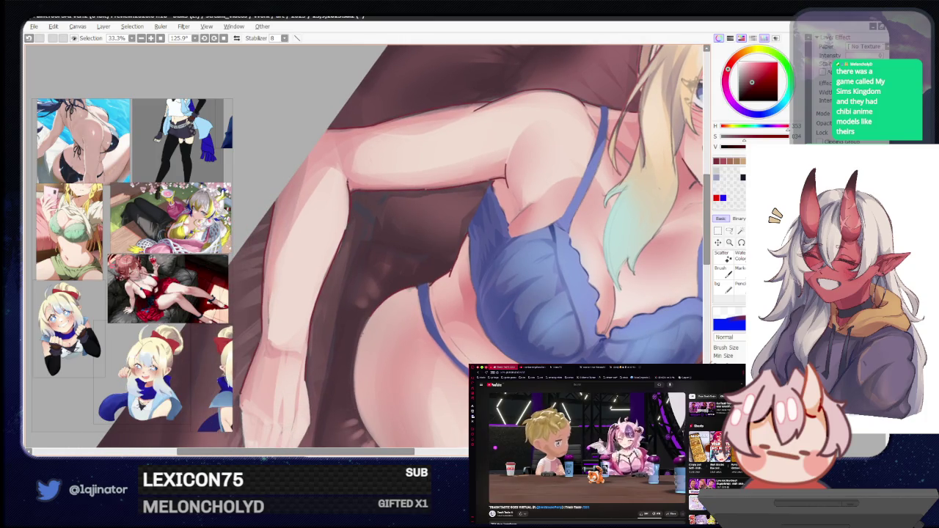
{"action": "left_click_drag", "start_coordinate": [380, 306], "coordinate": [351, 225]}
{"action": "scroll", "coordinate": [422, 330], "scroll_direction": "down", "scroll_amount": 3}
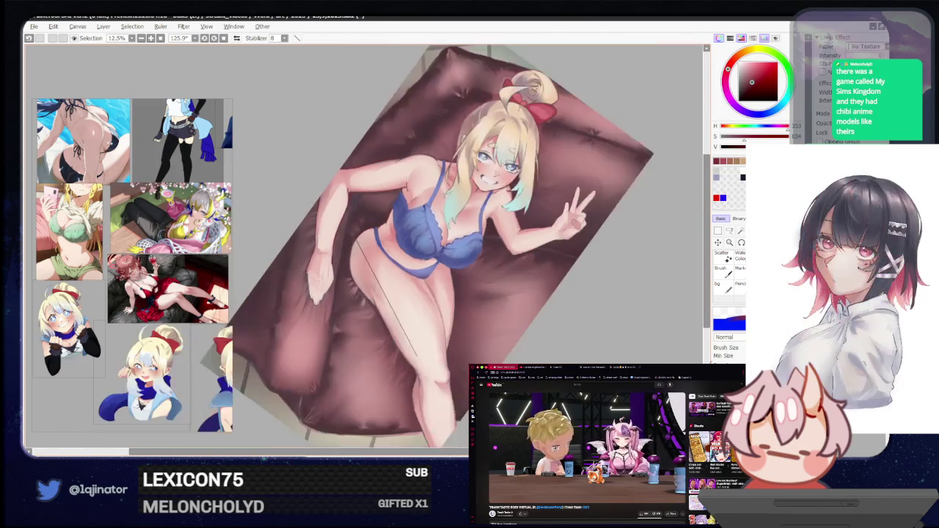
Zoom out to the whole illustration, zoom back in, and toggle eraser and brush
{"action": "key", "text": "End"}
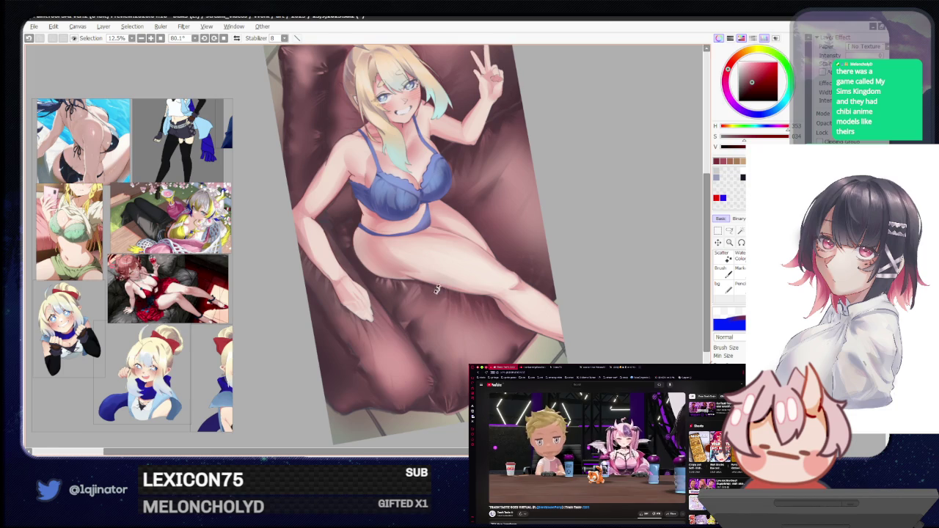
{"action": "mouse_move", "coordinate": [422, 363]}
{"action": "left_mouse_down"}
{"action": "mouse_move", "coordinate": [399, 378]}
{"action": "mouse_move", "coordinate": [427, 334]}
{"action": "mouse_move", "coordinate": [368, 346]}
{"action": "left_mouse_up"}
{"action": "scroll", "coordinate": [422, 337], "scroll_direction": "up", "scroll_amount": 2}
{"action": "scroll", "coordinate": [369, 345], "scroll_direction": "up", "scroll_amount": 1}
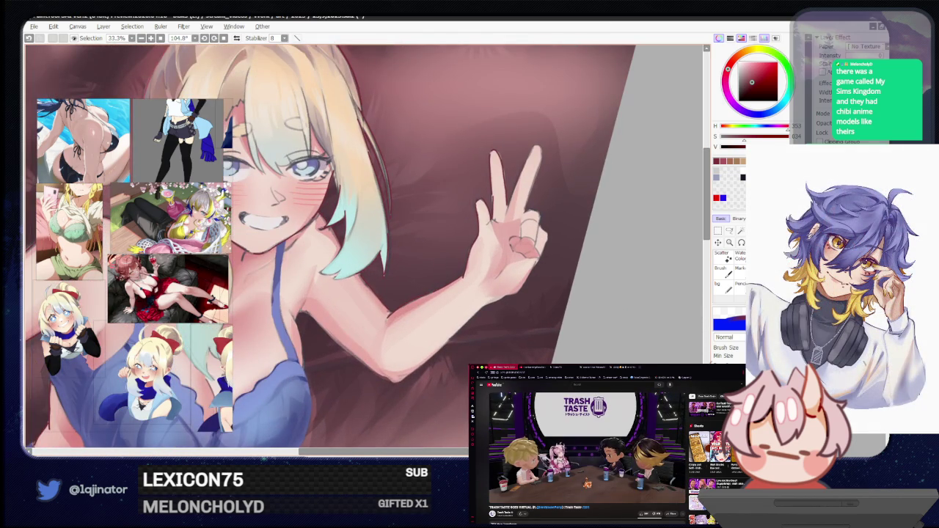
{"action": "key", "text": "e"}
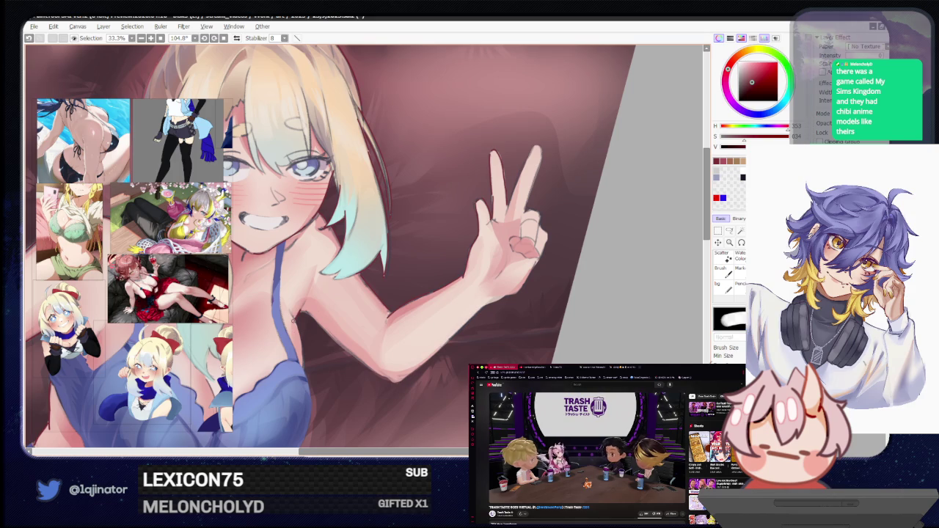
{"action": "key", "text": "b"}
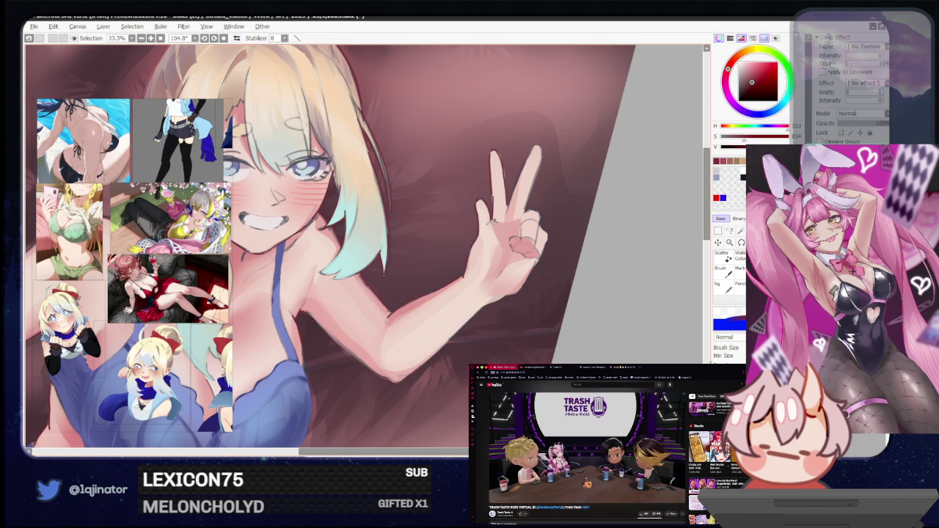
Enlarge the peace-sign hand, then turn the view upright onto the face and upper torso
{"action": "left_click_drag", "start_coordinate": [405, 325], "coordinate": [343, 404]}
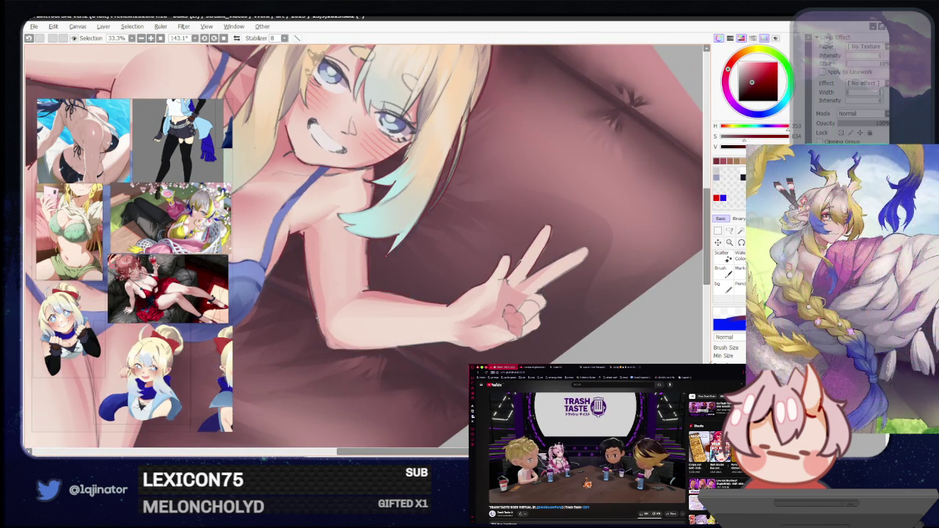
{"action": "mouse_move", "coordinate": [330, 357]}
{"action": "left_mouse_down"}
{"action": "mouse_move", "coordinate": [455, 309]}
{"action": "mouse_move", "coordinate": [395, 323]}
{"action": "left_mouse_up"}
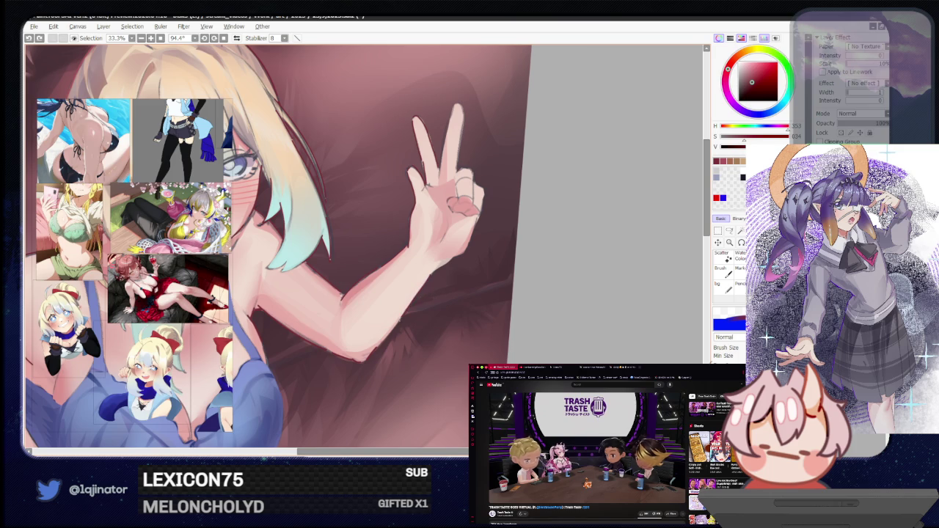
{"action": "left_click_drag", "start_coordinate": [438, 322], "coordinate": [430, 339]}
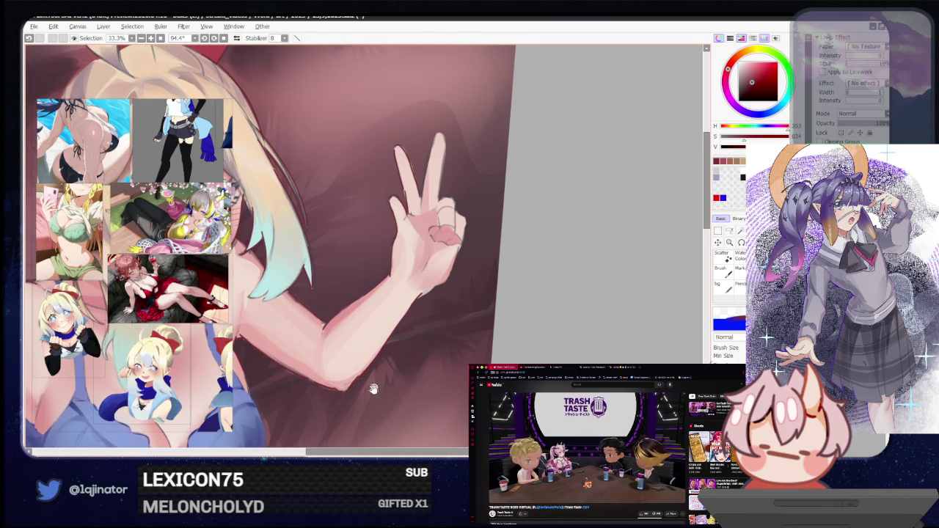
{"action": "scroll", "coordinate": [384, 369], "scroll_direction": "down", "scroll_amount": 2}
{"action": "left_click_drag", "start_coordinate": [384, 369], "coordinate": [403, 328]}
{"action": "scroll", "coordinate": [372, 376], "scroll_direction": "up", "scroll_amount": 1}
{"action": "left_click_drag", "start_coordinate": [372, 376], "coordinate": [355, 336]}
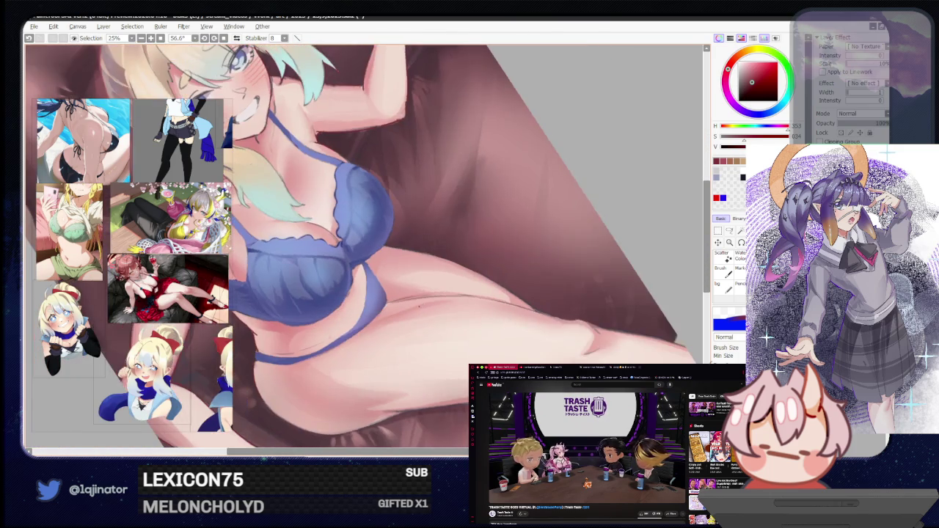
Paint a short darker stroke on the torso, toggling between eraser and brush
{"action": "scroll", "coordinate": [355, 336], "scroll_direction": "up", "scroll_amount": 1}
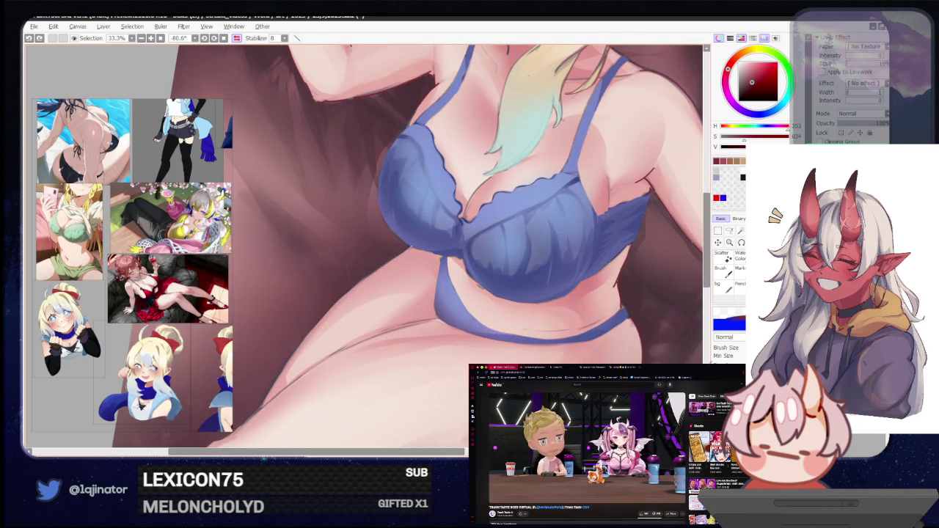
{"action": "mouse_move", "coordinate": [325, 300]}
{"action": "left_mouse_down"}
{"action": "mouse_move", "coordinate": [338, 314]}
{"action": "mouse_move", "coordinate": [397, 249]}
{"action": "left_mouse_up"}
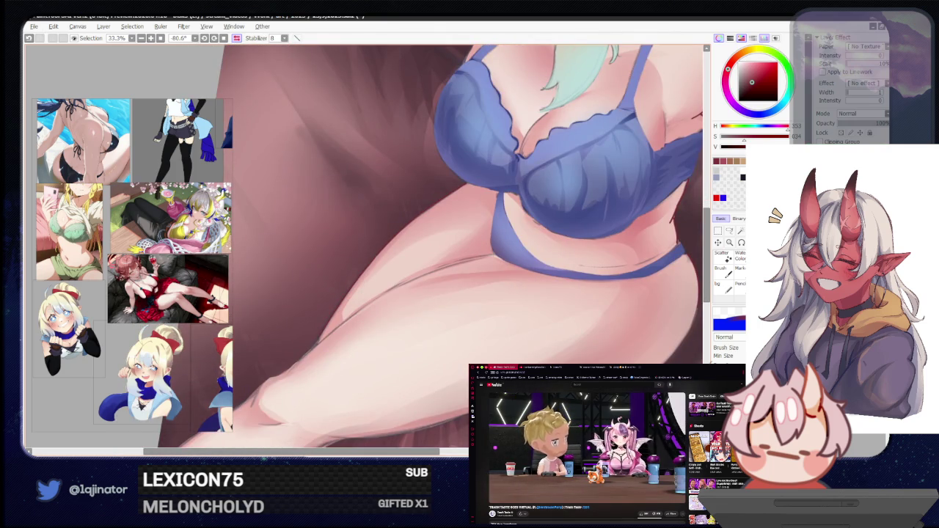
{"action": "mouse_move", "coordinate": [317, 339]}
{"action": "left_mouse_down"}
{"action": "mouse_move", "coordinate": [415, 263]}
{"action": "mouse_move", "coordinate": [369, 309]}
{"action": "left_mouse_up"}
{"action": "key", "text": "e"}
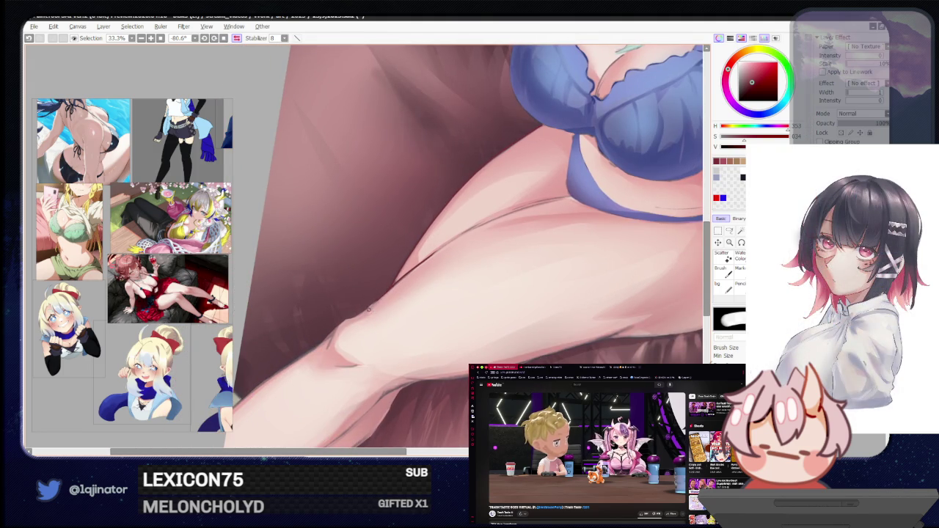
{"action": "key", "text": "b"}
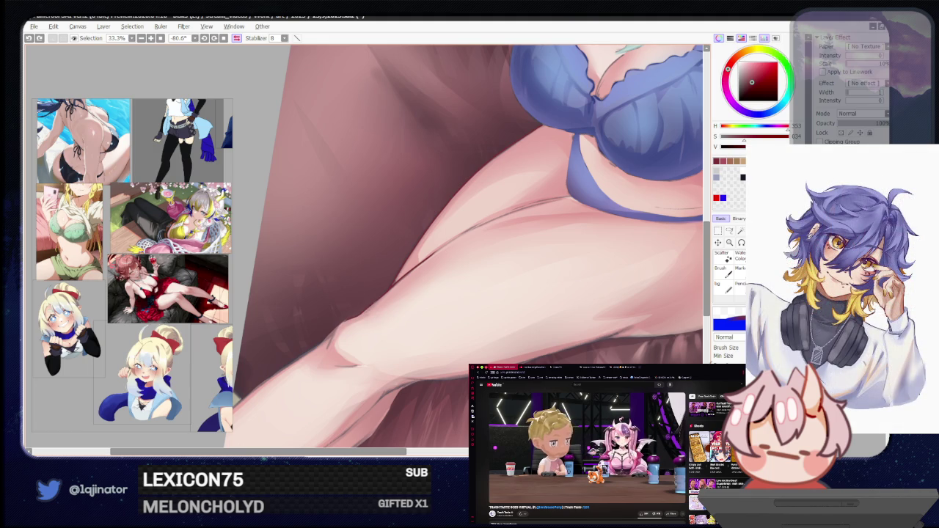
{"action": "key", "text": "e"}
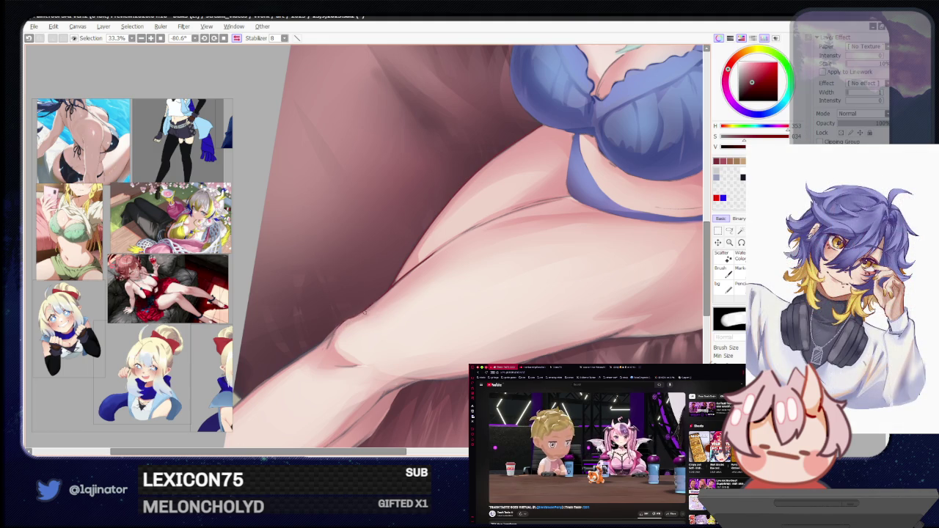
{"action": "key", "text": "b"}
Undo a small mark near the leg and reposition the view on the knee
{"action": "left_click_drag", "start_coordinate": [280, 379], "coordinate": [335, 328]}
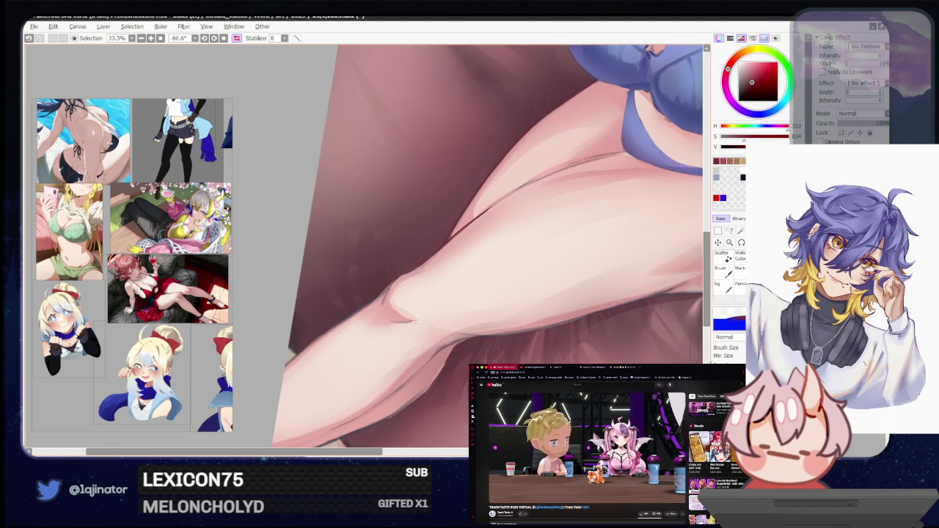
{"action": "key", "text": "ctrl+z"}
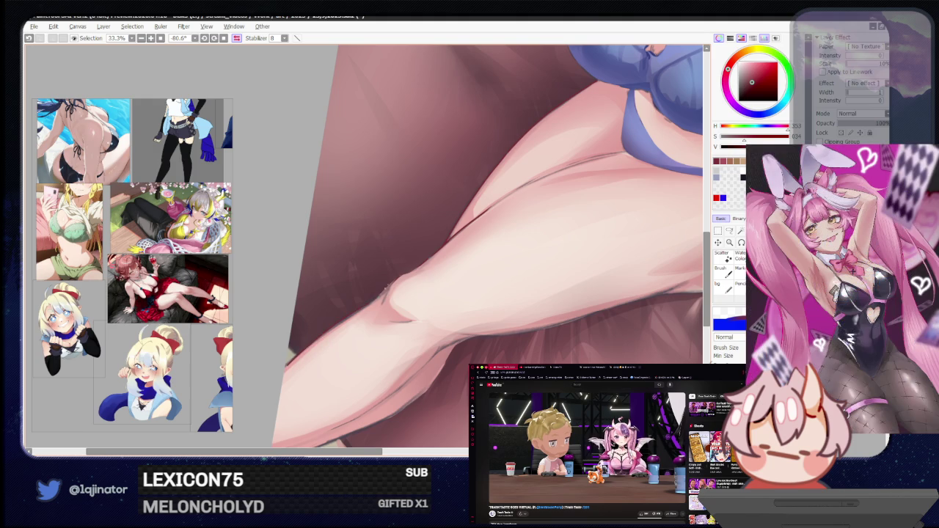
{"action": "left_click_drag", "start_coordinate": [409, 372], "coordinate": [430, 303]}
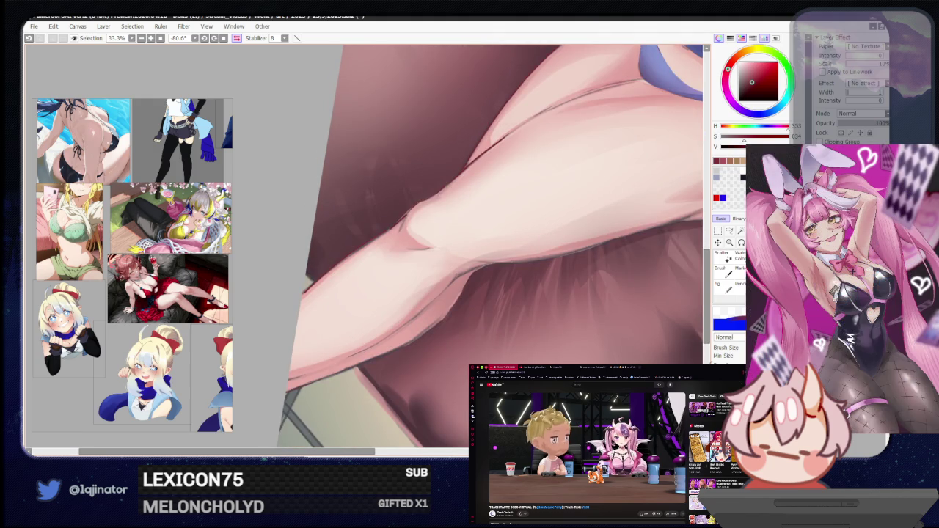
{"action": "left_click_drag", "start_coordinate": [540, 256], "coordinate": [499, 272]}
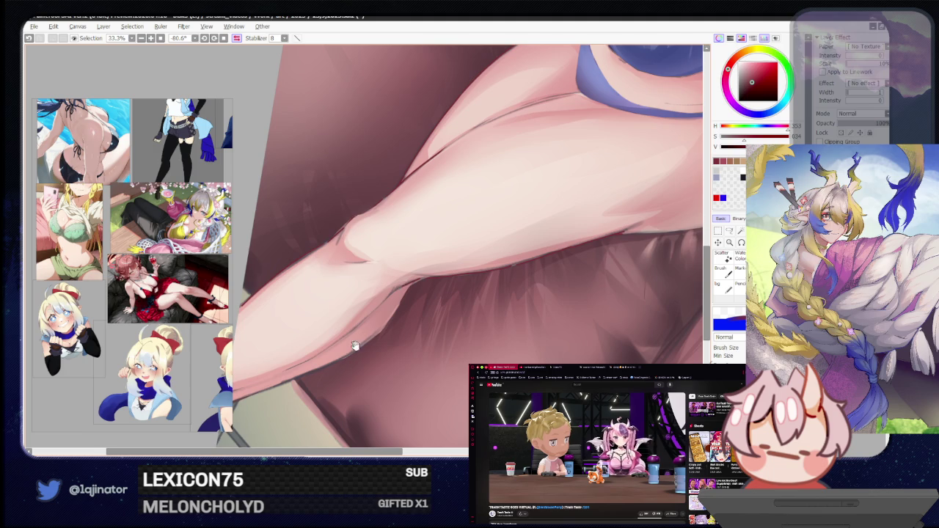
{"action": "left_click_drag", "start_coordinate": [355, 344], "coordinate": [433, 288]}
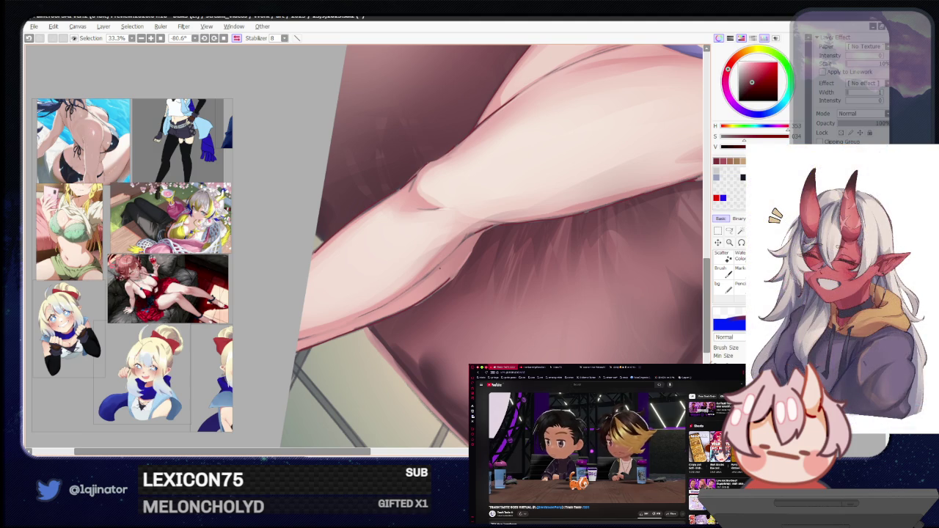
{"action": "left_click_drag", "start_coordinate": [453, 295], "coordinate": [400, 323]}
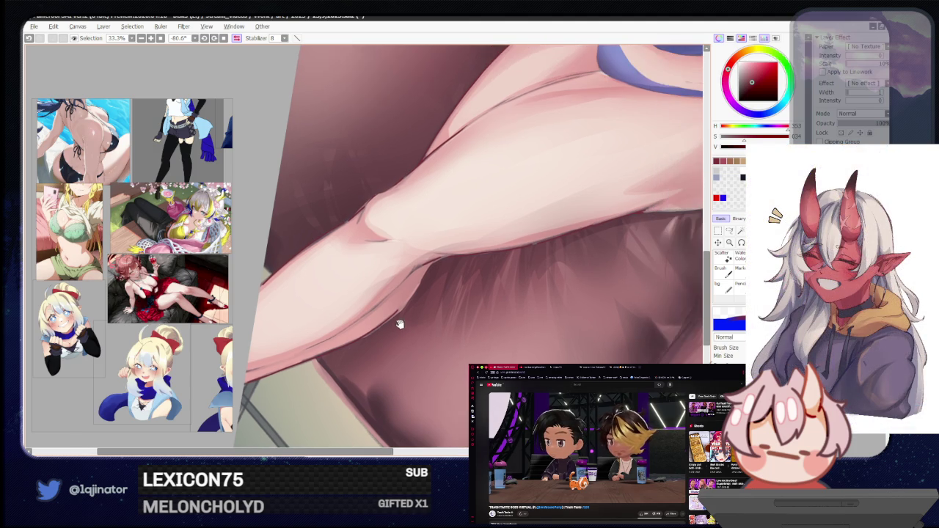
{"action": "key", "text": "e"}
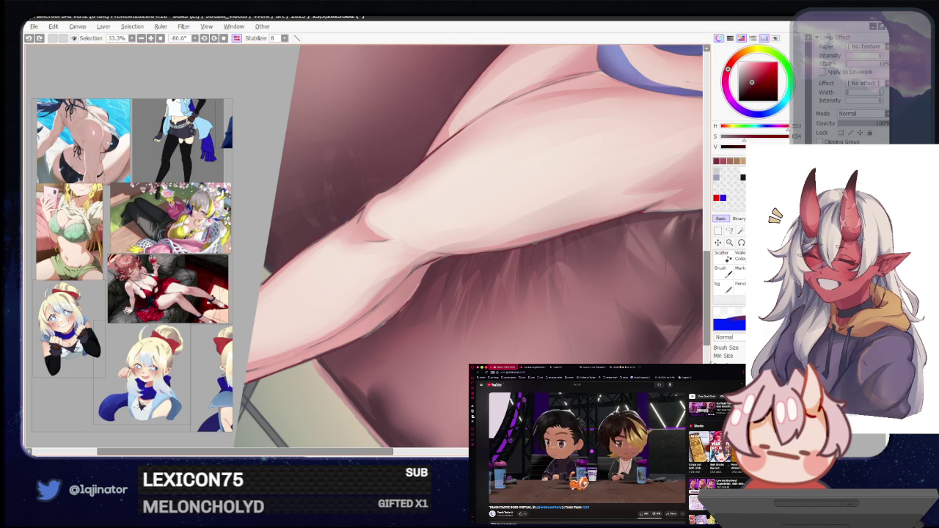
Rotate the view so the thigh runs diagonally across the window
{"action": "scroll", "coordinate": [397, 311], "scroll_direction": "down", "scroll_amount": 1}
{"action": "scroll", "coordinate": [398, 311], "scroll_direction": "down", "scroll_amount": 2}
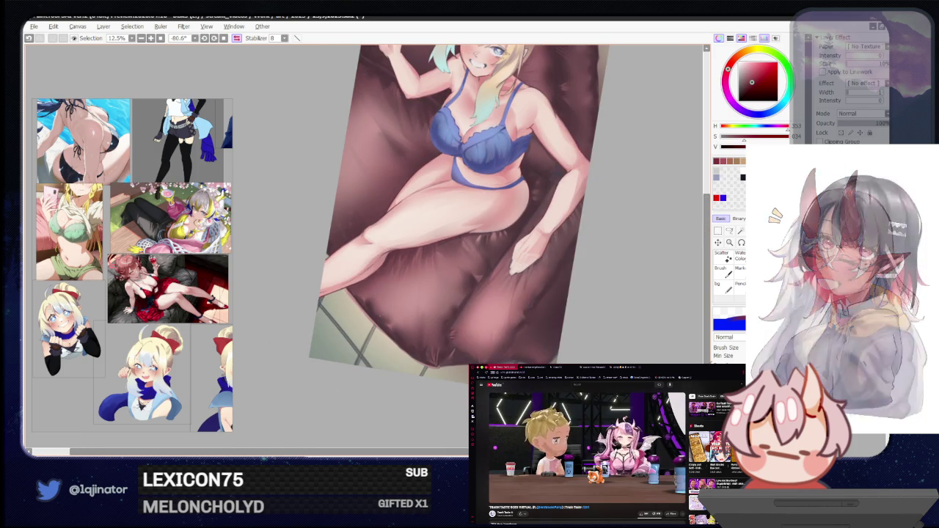
{"action": "scroll", "coordinate": [345, 268], "scroll_direction": "up", "scroll_amount": 2}
{"action": "scroll", "coordinate": [345, 269], "scroll_direction": "up", "scroll_amount": 1}
{"action": "mouse_move", "coordinate": [345, 268]}
{"action": "left_mouse_down"}
{"action": "mouse_move", "coordinate": [411, 220]}
{"action": "mouse_move", "coordinate": [441, 264]}
{"action": "left_mouse_up"}
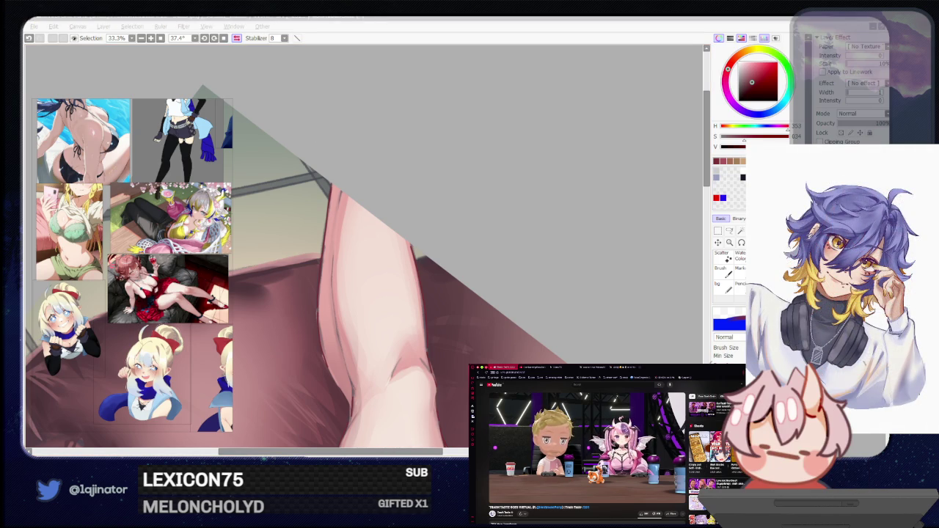
{"action": "left_click", "coordinate": [546, 271]}
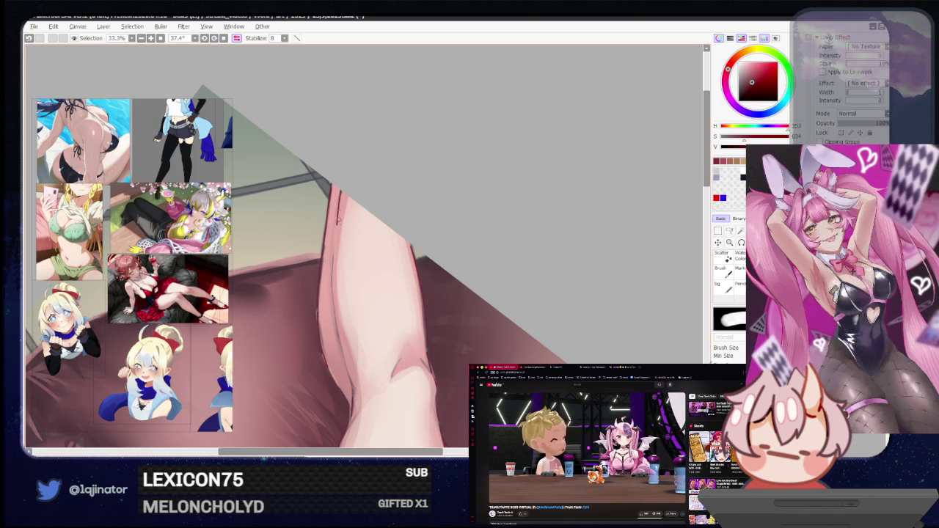
Draw a thin dark line down the leg, redrawing it longer and keeping the final stroke
{"action": "left_click_drag", "start_coordinate": [331, 256], "coordinate": [335, 290]}
{"action": "key", "text": "ctrl+z"}
{"action": "left_click_drag", "start_coordinate": [332, 251], "coordinate": [336, 343]}
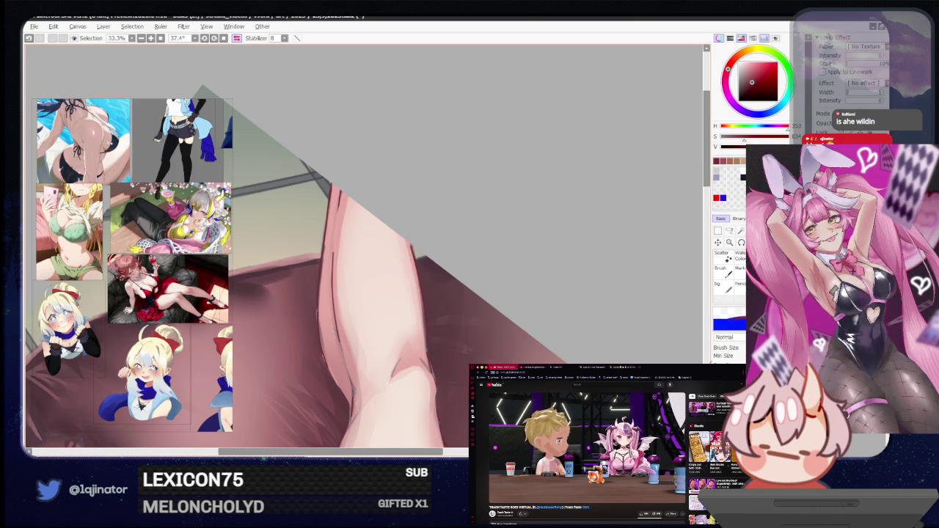
{"action": "key", "text": "ctrl+z"}
{"action": "key", "text": "ctrl+z"}
{"action": "key", "text": "ctrl+y"}
{"action": "scroll", "coordinate": [367, 249], "scroll_direction": "down", "scroll_amount": 1}
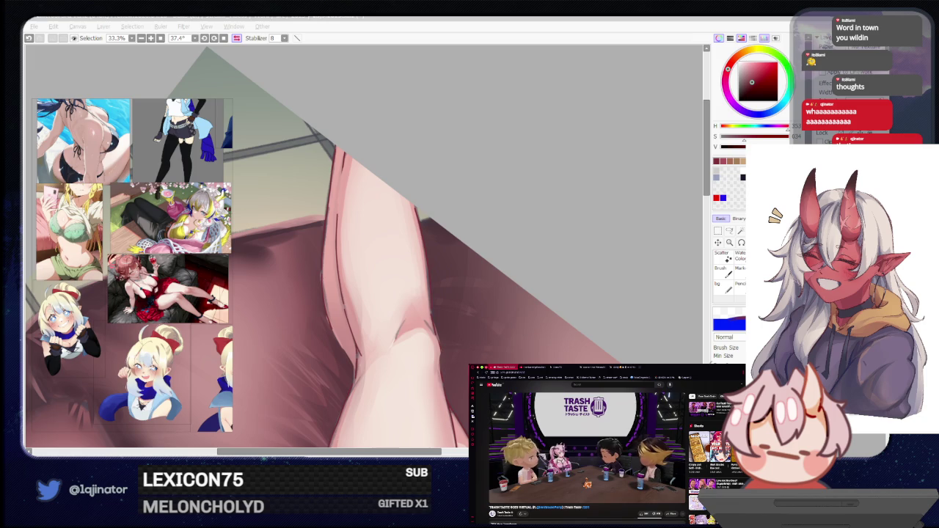
Toggle eraser and brush, then zoom out and straighten the canvas view
{"action": "key", "text": "alt+Tab"}
{"action": "key", "text": "alt+Tab"}
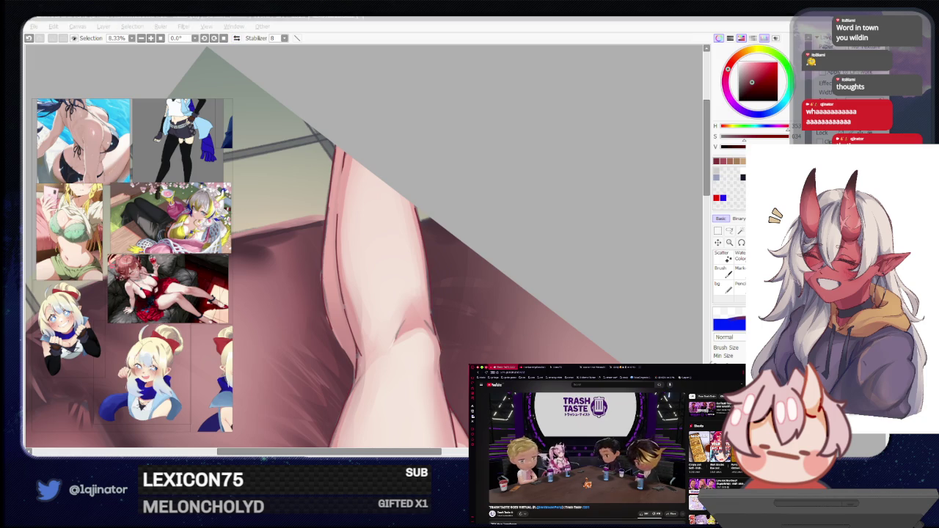
{"action": "key", "text": "alt+Tab"}
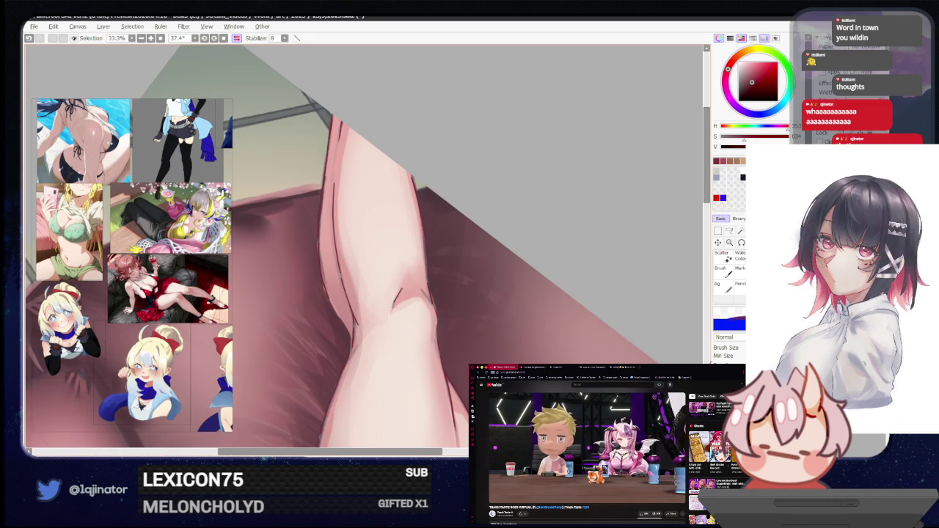
{"action": "key", "text": "e"}
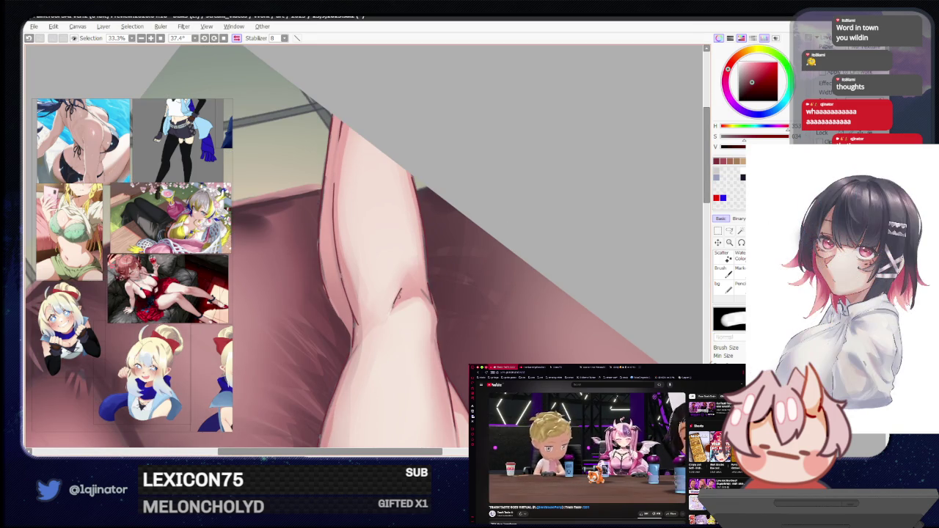
{"action": "key", "text": "b"}
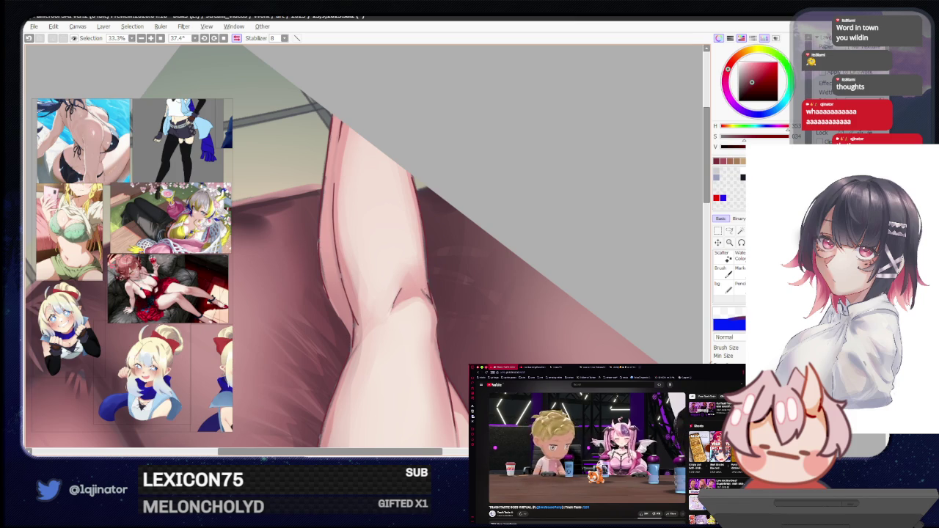
{"action": "key", "text": "ctrl+minus"}
{"action": "key", "text": "Home"}
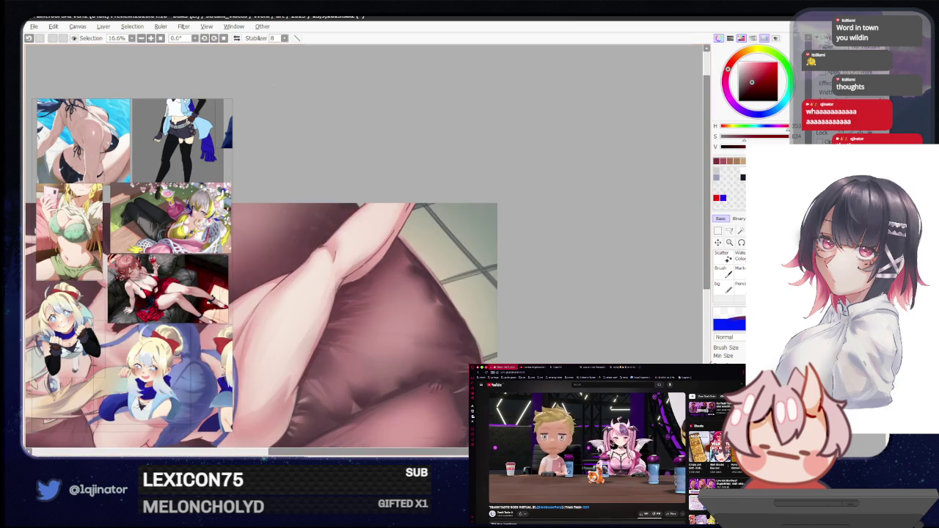
Zoom in and draw a dark crease line along the raised leg
{"action": "scroll", "coordinate": [508, 363], "scroll_direction": "up", "scroll_amount": 1}
{"action": "scroll", "coordinate": [492, 352], "scroll_direction": "up", "scroll_amount": 1}
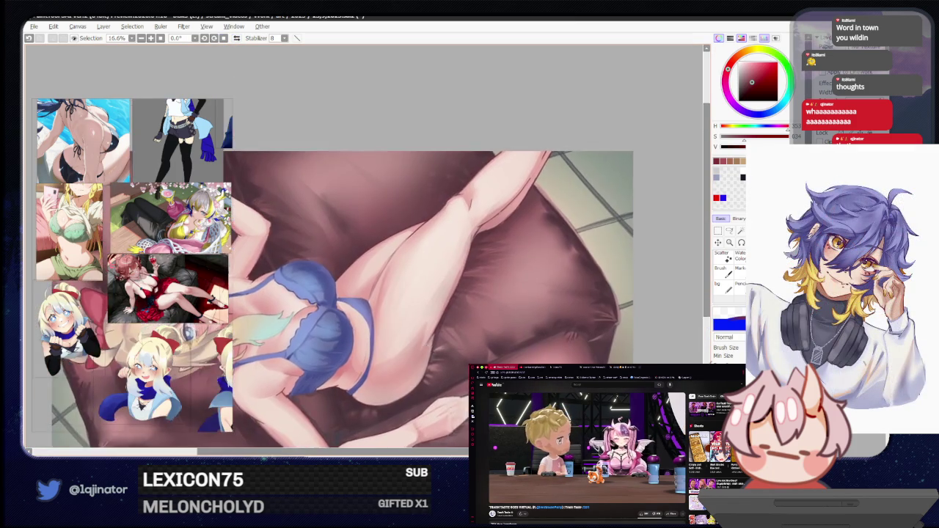
{"action": "scroll", "coordinate": [440, 294], "scroll_direction": "up", "scroll_amount": 1}
{"action": "left_click_drag", "start_coordinate": [439, 244], "coordinate": [379, 342]}
Rotate for a close-up check of the crease, then reset the view to the whole painting
{"action": "scroll", "coordinate": [425, 268], "scroll_direction": "down", "scroll_amount": 3}
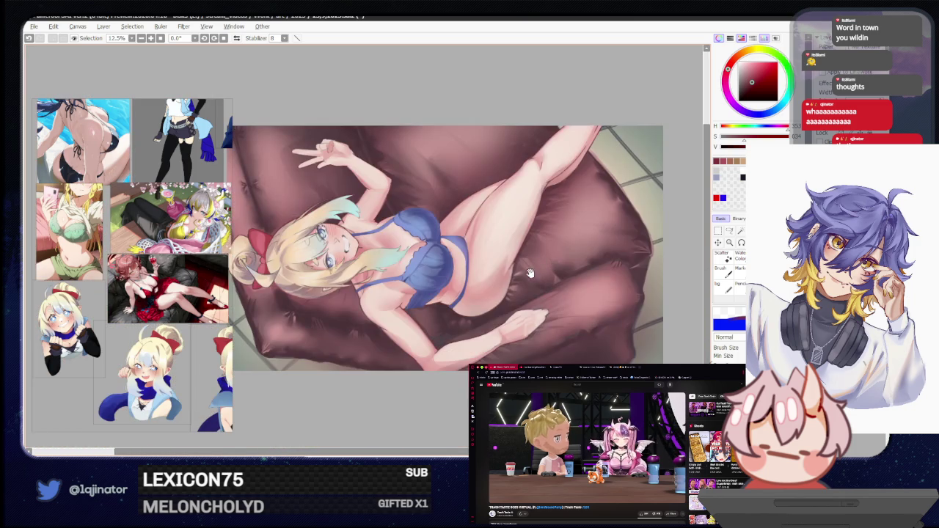
{"action": "scroll", "coordinate": [470, 323], "scroll_direction": "up", "scroll_amount": 4}
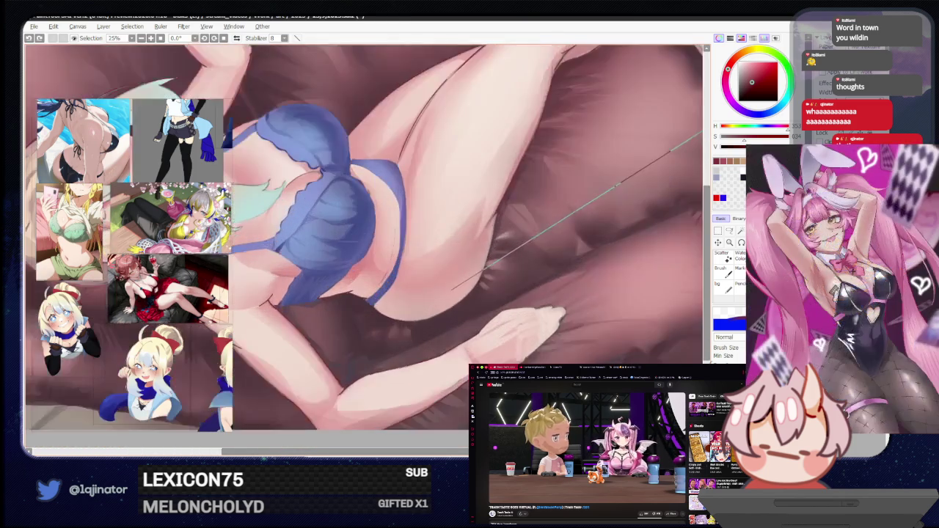
{"action": "mouse_move", "coordinate": [469, 323]}
{"action": "left_mouse_down"}
{"action": "mouse_move", "coordinate": [255, 371]}
{"action": "mouse_move", "coordinate": [264, 282]}
{"action": "left_mouse_up"}
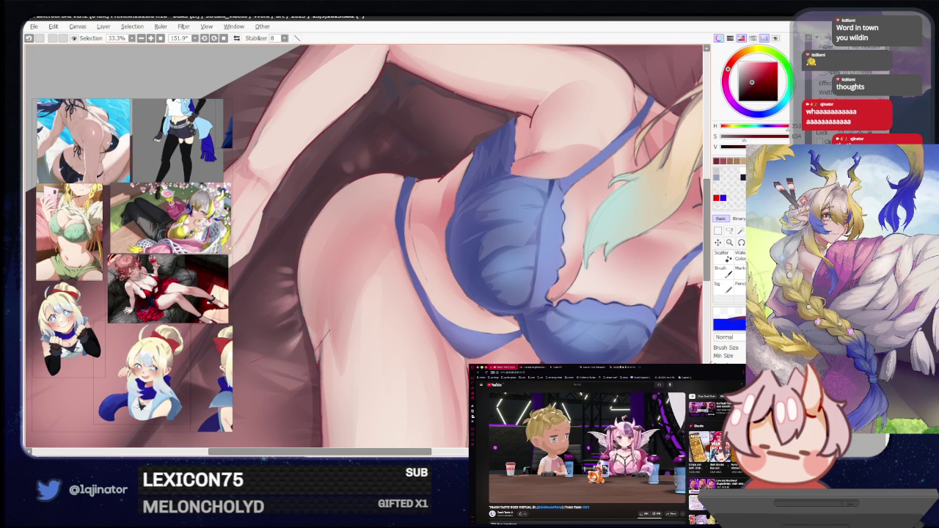
{"action": "key", "text": "Home"}
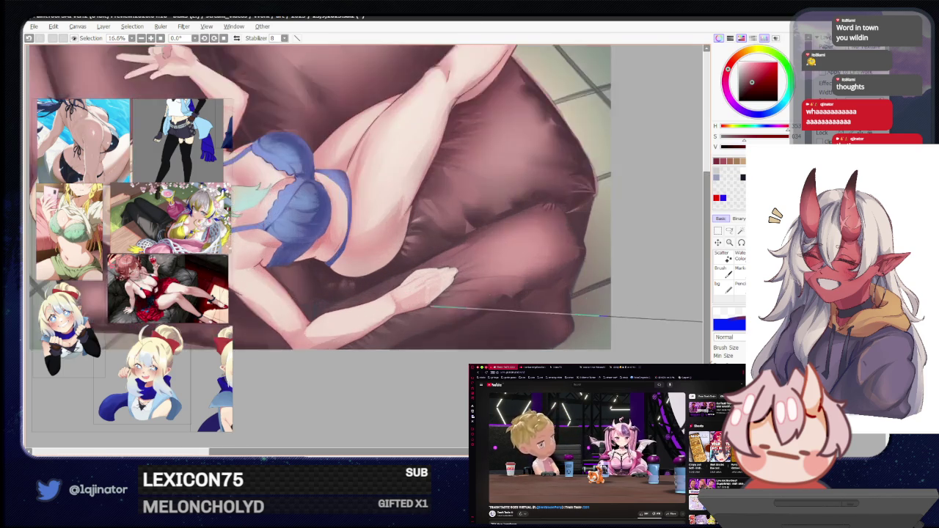
{"action": "scroll", "coordinate": [381, 309], "scroll_direction": "up", "scroll_amount": 5}
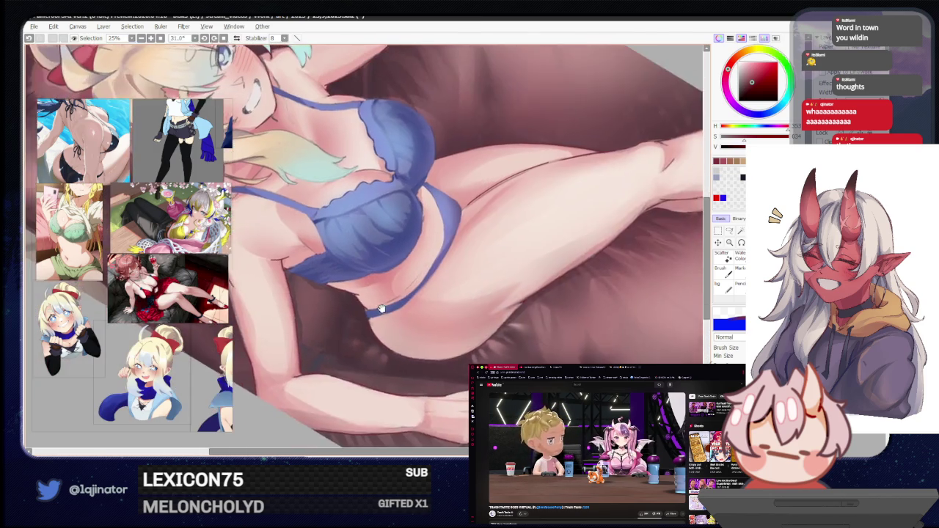
{"action": "left_click_drag", "start_coordinate": [381, 309], "coordinate": [407, 367]}
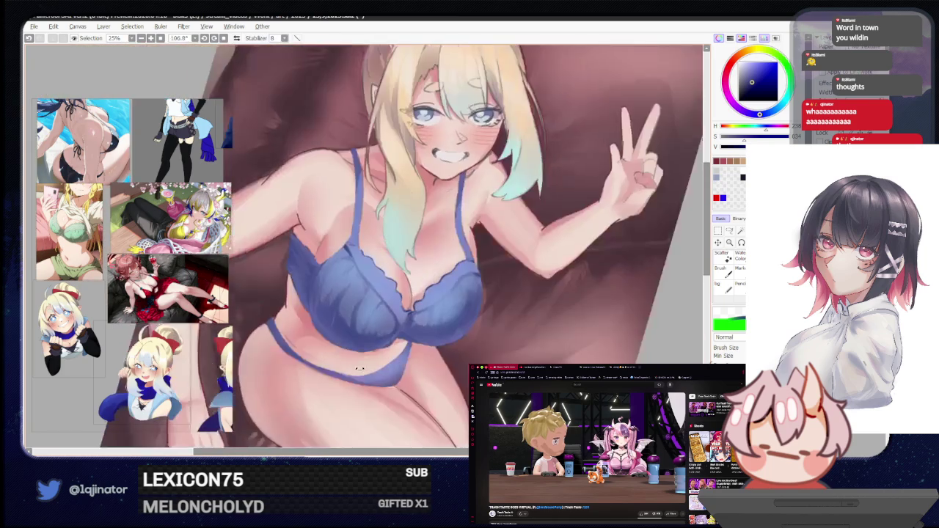
{"action": "left_click_drag", "start_coordinate": [460, 319], "coordinate": [477, 286]}
{"action": "scroll", "coordinate": [477, 287], "scroll_direction": "up", "scroll_amount": 2}
{"action": "mouse_move", "coordinate": [411, 308]}
{"action": "left_mouse_down"}
{"action": "mouse_move", "coordinate": [390, 287]}
{"action": "mouse_move", "coordinate": [364, 334]}
{"action": "left_mouse_up"}
{"action": "scroll", "coordinate": [367, 242], "scroll_direction": "up", "scroll_amount": 1}
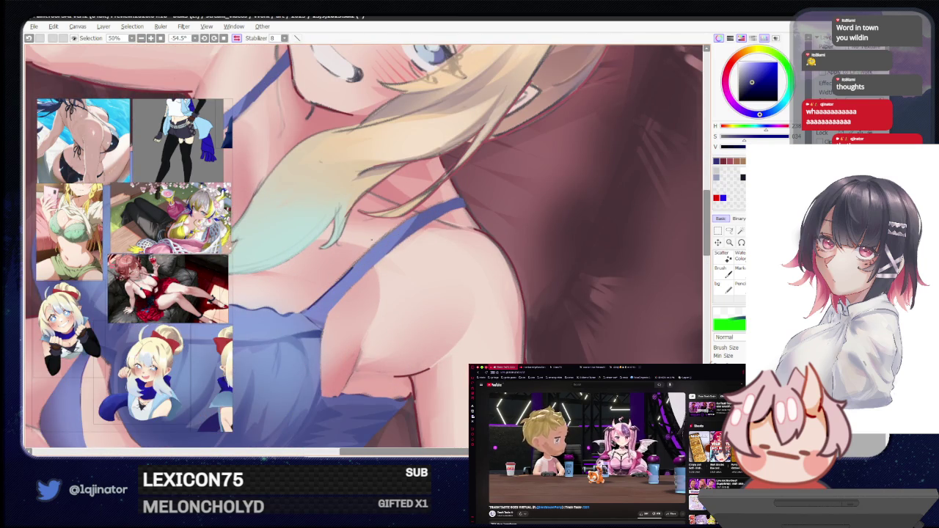
{"action": "scroll", "coordinate": [337, 282], "scroll_direction": "down", "scroll_amount": 1}
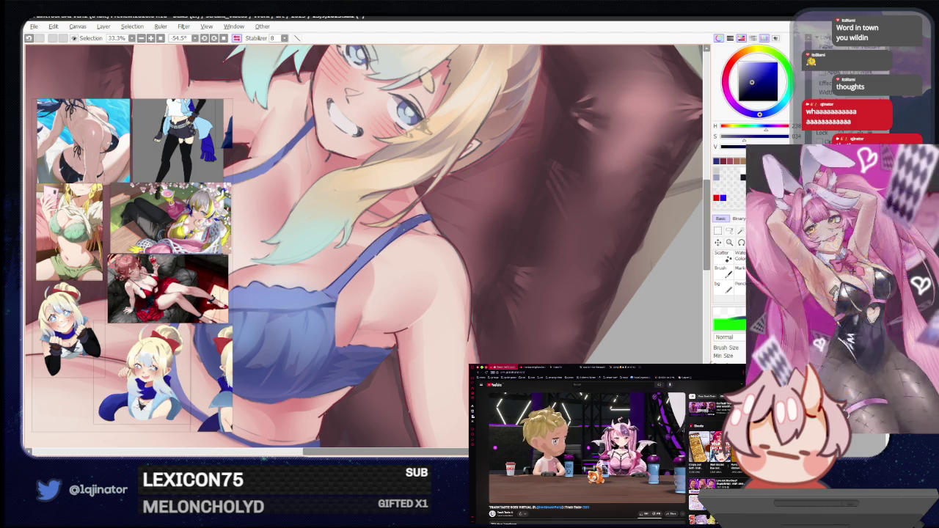
{"action": "mouse_move", "coordinate": [367, 289]}
{"action": "left_mouse_down"}
{"action": "mouse_move", "coordinate": [422, 299]}
{"action": "mouse_move", "coordinate": [362, 207]}
{"action": "left_mouse_up"}
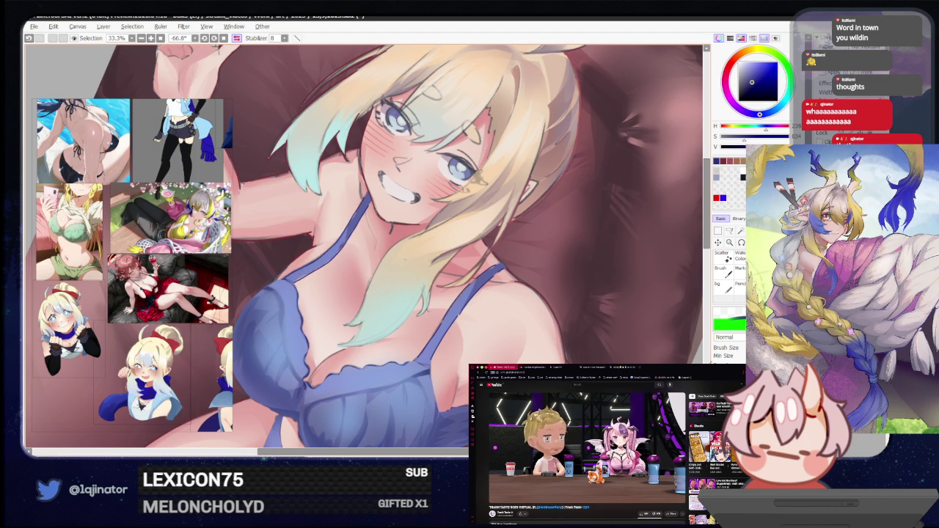
{"action": "left_click_drag", "start_coordinate": [367, 249], "coordinate": [455, 228]}
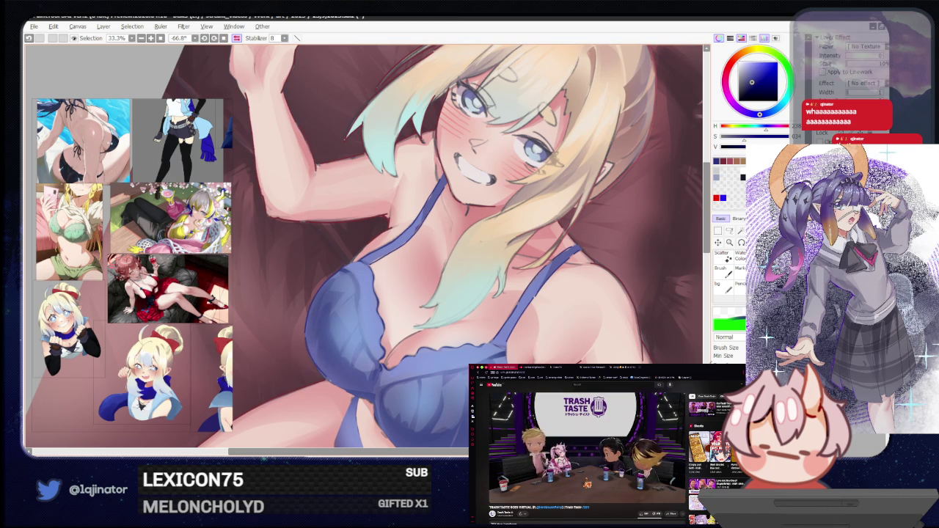
{"action": "left_click_drag", "start_coordinate": [324, 392], "coordinate": [335, 278]}
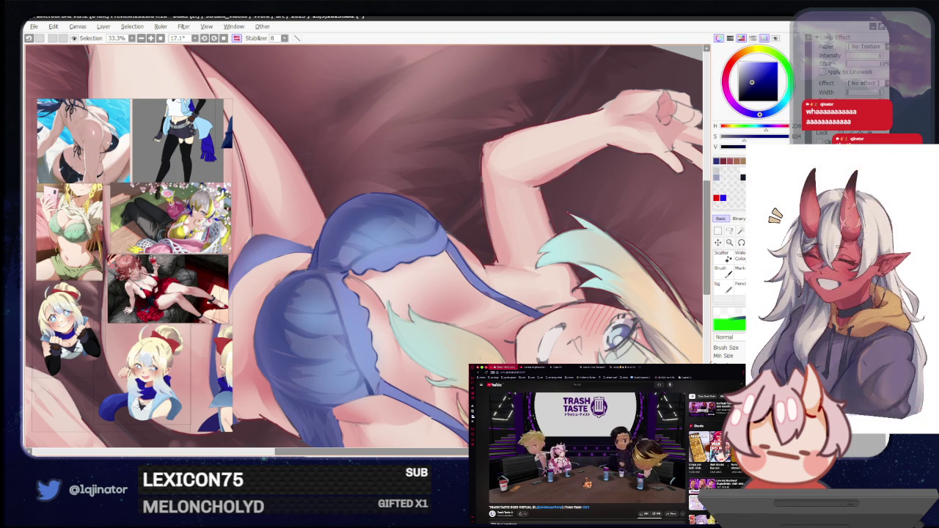
{"action": "left_click_drag", "start_coordinate": [315, 285], "coordinate": [327, 296]}
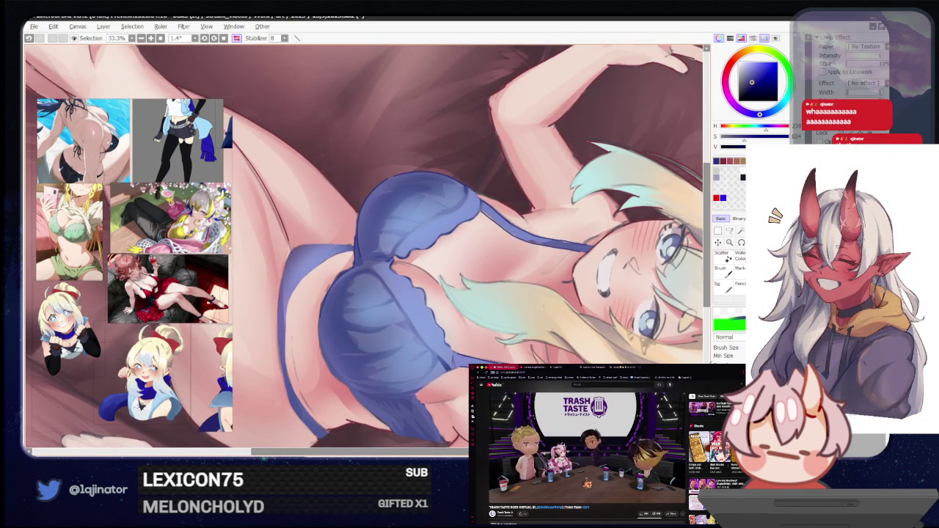
{"action": "scroll", "coordinate": [367, 250], "scroll_direction": "down", "scroll_amount": 2}
{"action": "scroll", "coordinate": [367, 250], "scroll_direction": "down", "scroll_amount": 1}
Rotate and zoom onto the figure, then darken the shading left of the blue top
{"action": "left_click_drag", "start_coordinate": [411, 242], "coordinate": [477, 272]}
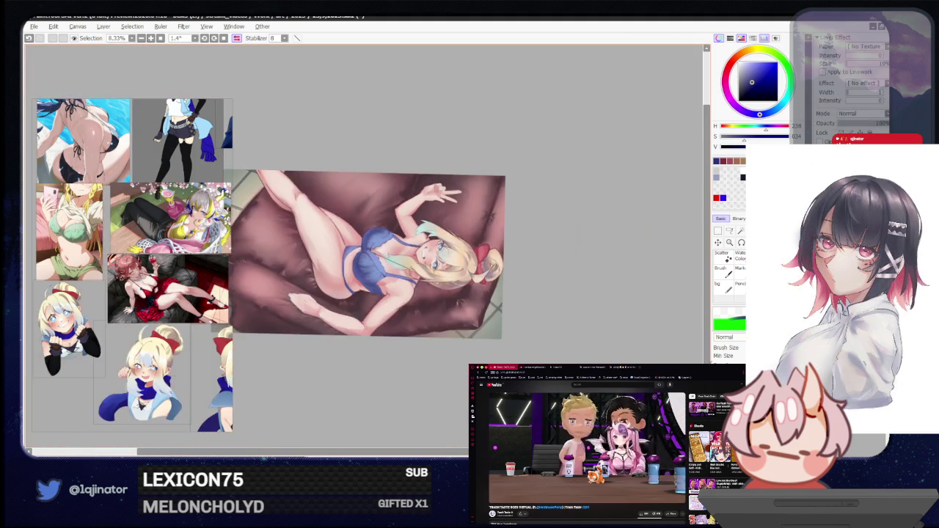
{"action": "scroll", "coordinate": [477, 271], "scroll_direction": "up", "scroll_amount": 2}
{"action": "scroll", "coordinate": [470, 271], "scroll_direction": "up", "scroll_amount": 1}
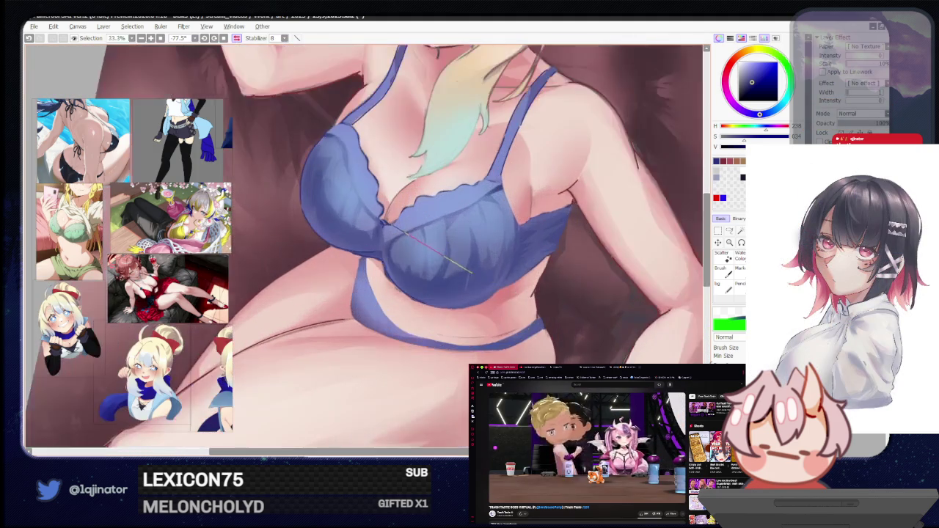
{"action": "mouse_move", "coordinate": [469, 271]}
{"action": "left_mouse_down"}
{"action": "mouse_move", "coordinate": [353, 317]}
{"action": "mouse_move", "coordinate": [342, 346]}
{"action": "left_mouse_up"}
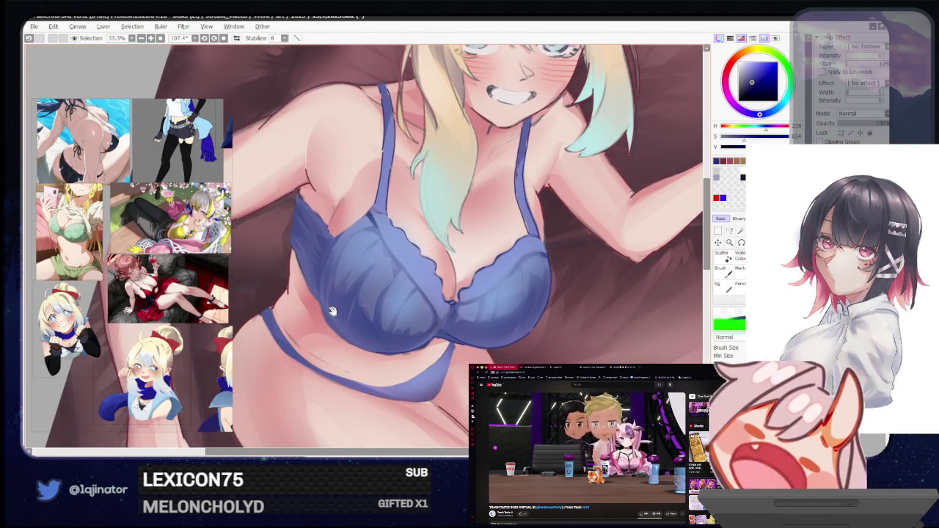
{"action": "left_click_drag", "start_coordinate": [332, 313], "coordinate": [354, 324]}
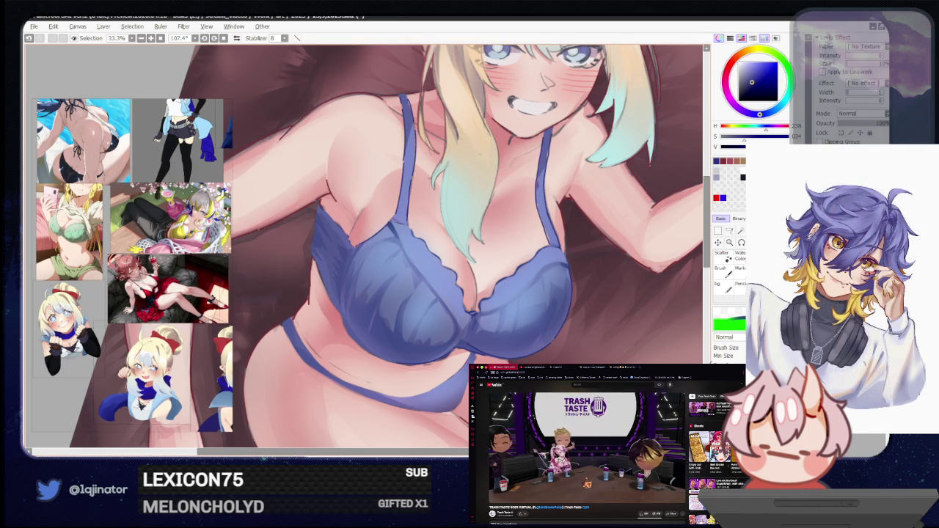
{"action": "mouse_move", "coordinate": [374, 349]}
{"action": "left_mouse_down"}
{"action": "mouse_move", "coordinate": [390, 243]}
{"action": "mouse_move", "coordinate": [237, 236]}
{"action": "left_mouse_up"}
{"action": "left_click_drag", "start_coordinate": [338, 279], "coordinate": [342, 323]}
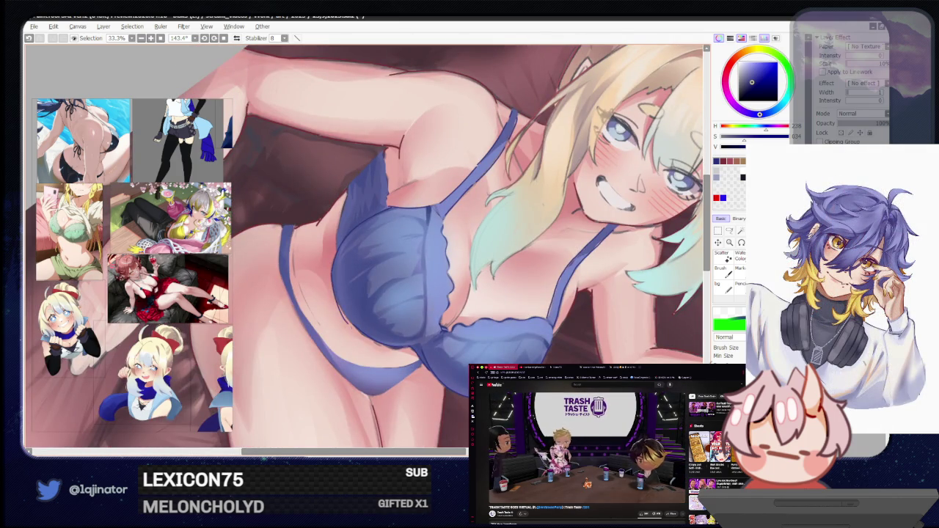
{"action": "left_click_drag", "start_coordinate": [335, 288], "coordinate": [351, 323]}
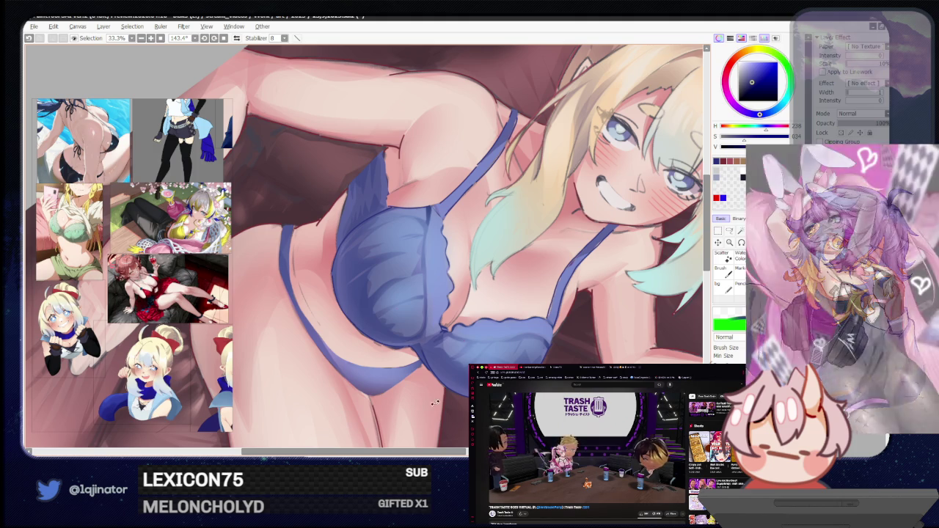
Tilt the figure upright, paint the blue bra band thicker, and zoom back out
{"action": "left_click_drag", "start_coordinate": [447, 386], "coordinate": [518, 301]}
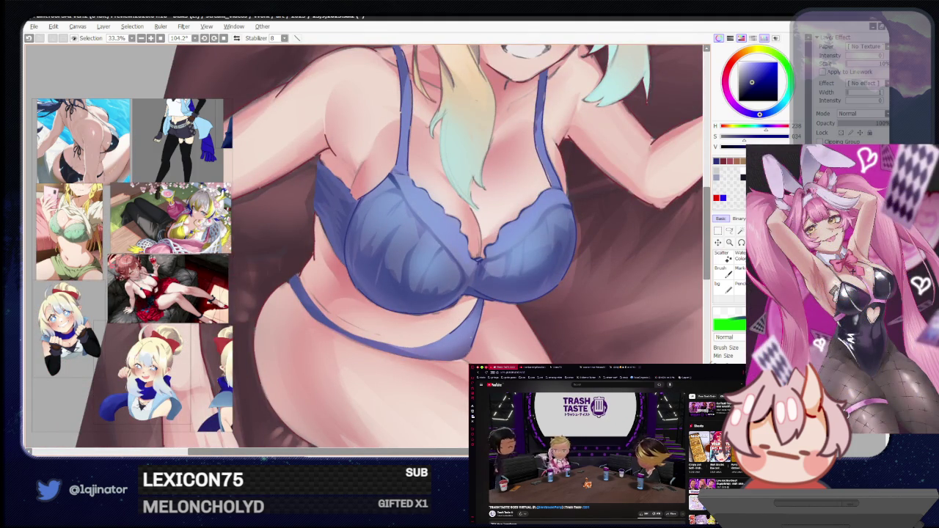
{"action": "left_click_drag", "start_coordinate": [513, 308], "coordinate": [470, 345]}
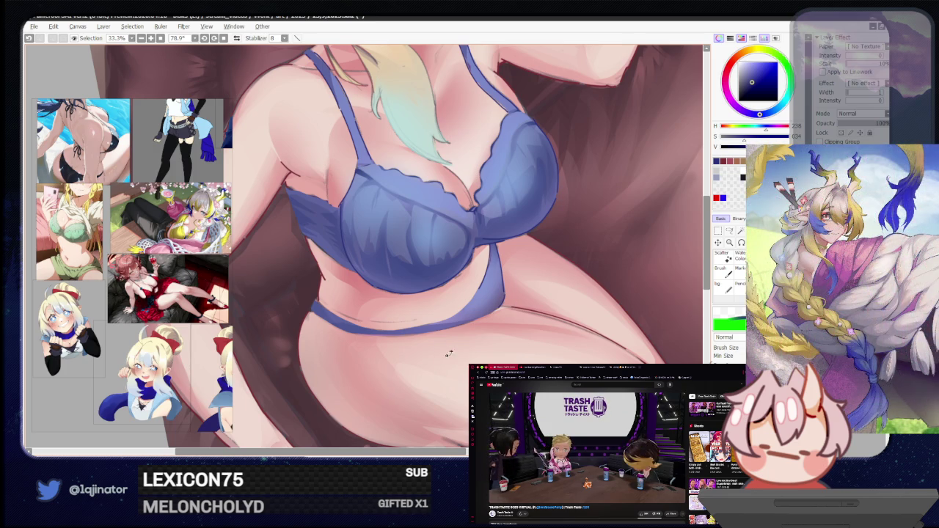
{"action": "left_click_drag", "start_coordinate": [444, 352], "coordinate": [404, 371]}
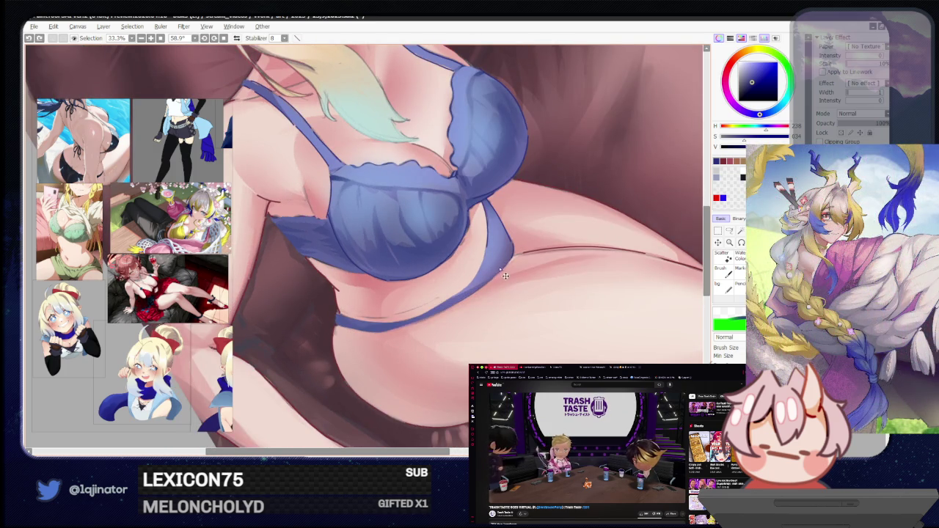
{"action": "left_click_drag", "start_coordinate": [506, 260], "coordinate": [455, 301]}
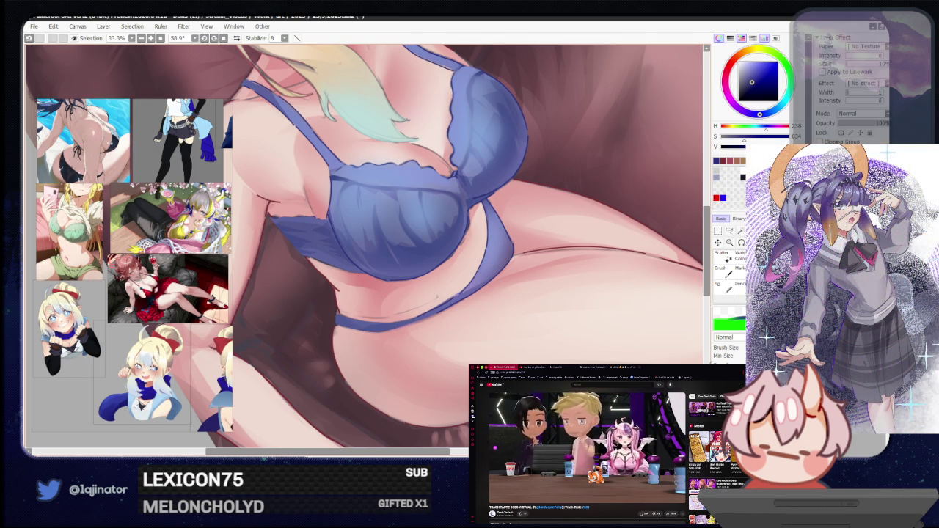
{"action": "scroll", "coordinate": [450, 278], "scroll_direction": "down", "scroll_amount": 2}
{"action": "scroll", "coordinate": [451, 278], "scroll_direction": "down", "scroll_amount": 3}
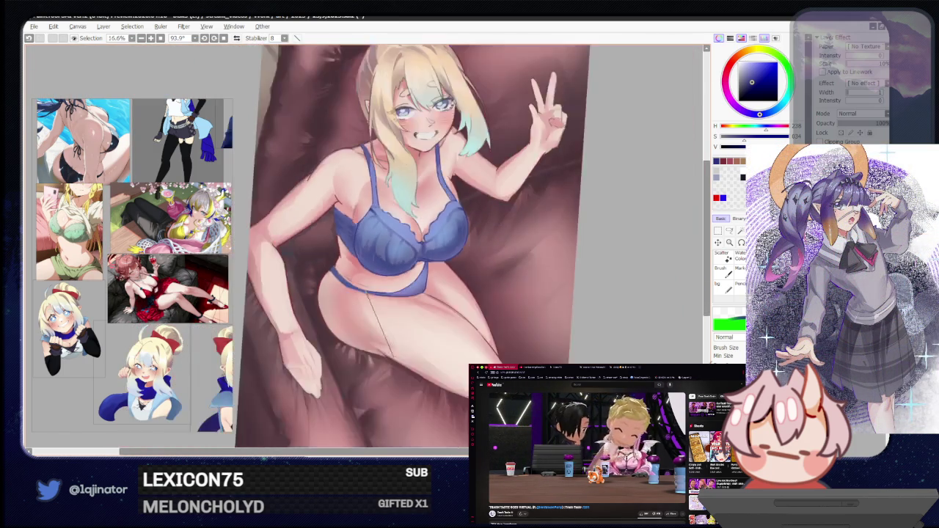
Sample a dull red-brown paint colour and zoom the rotated view onto the face
{"action": "left_click_drag", "start_coordinate": [576, 358], "coordinate": [539, 437]}
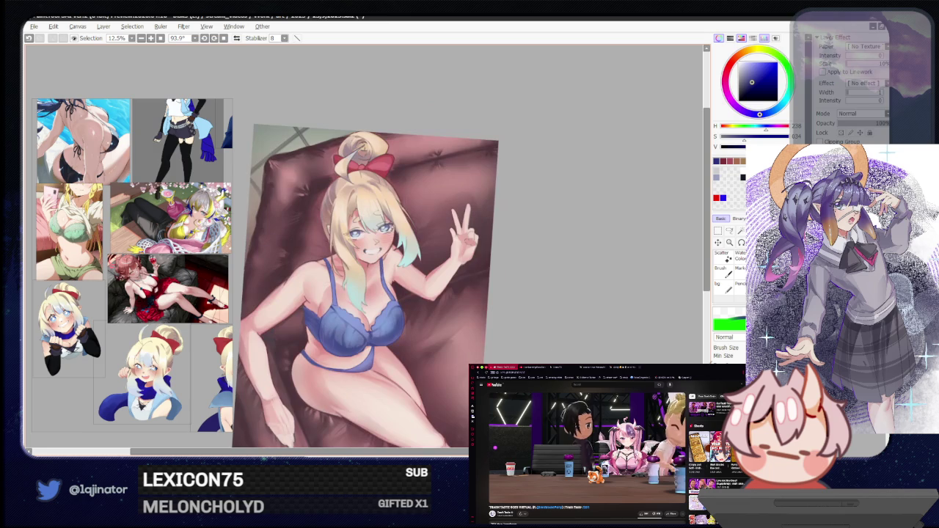
{"action": "left_click", "coordinate": [441, 411], "text": "alt"}
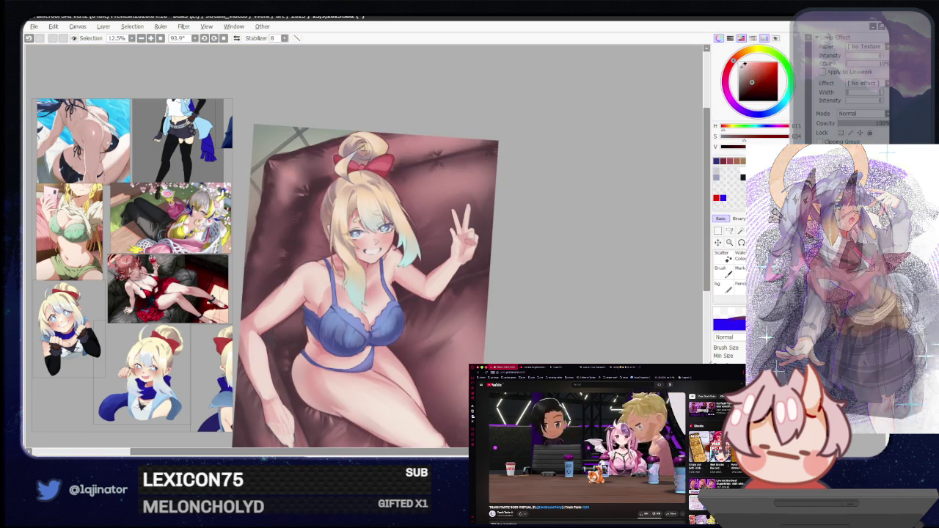
{"action": "scroll", "coordinate": [363, 245], "scroll_direction": "up", "scroll_amount": 2}
{"action": "scroll", "coordinate": [363, 246], "scroll_direction": "up", "scroll_amount": 3}
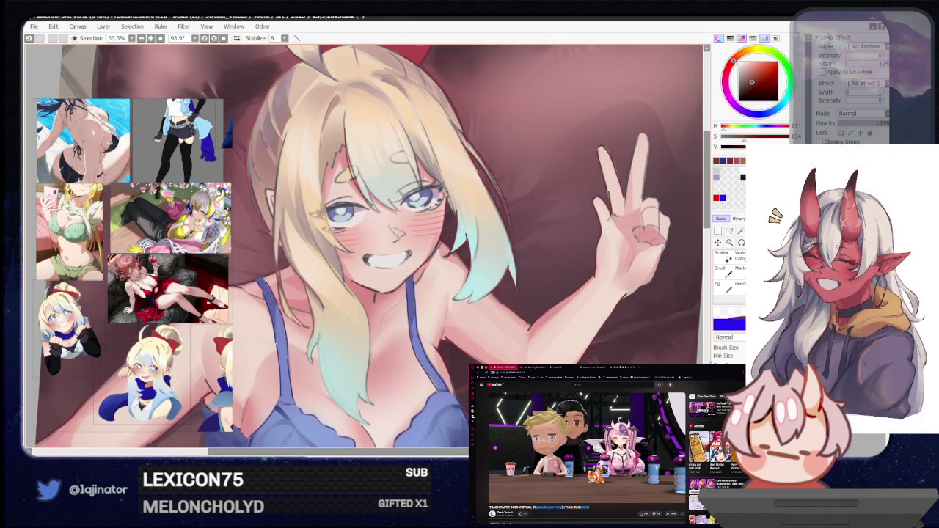
{"action": "left_click_drag", "start_coordinate": [418, 145], "coordinate": [440, 169], "text": "alt"}
{"action": "scroll", "coordinate": [418, 145], "scroll_direction": "up", "scroll_amount": 1}
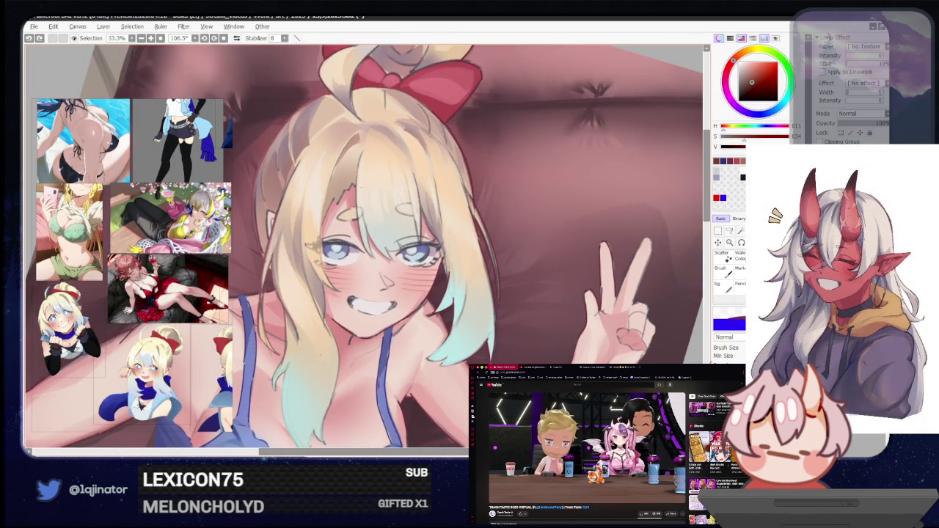
{"action": "scroll", "coordinate": [419, 145], "scroll_direction": "up", "scroll_amount": 1}
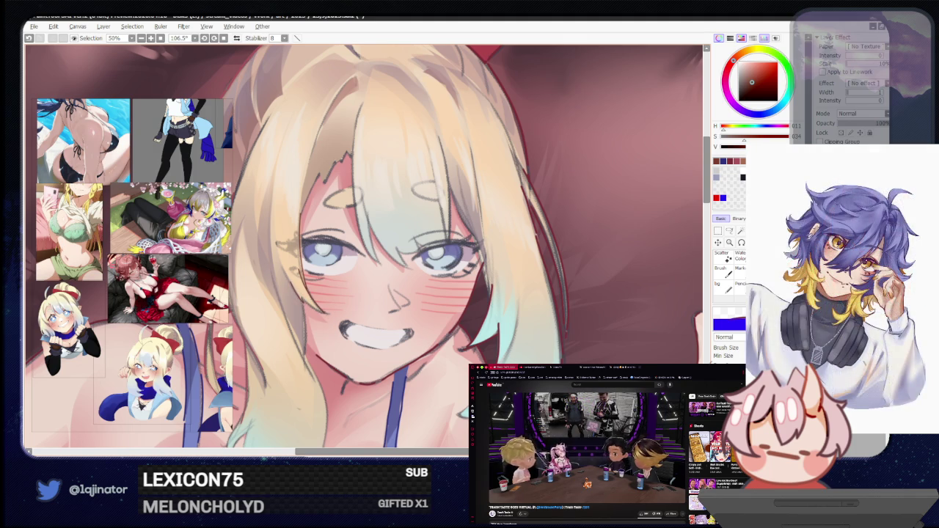
Add a small red-brown stroke near the cheek, then mirror the view and re-enlarge the face
{"action": "left_click_drag", "start_coordinate": [327, 323], "coordinate": [313, 308]}
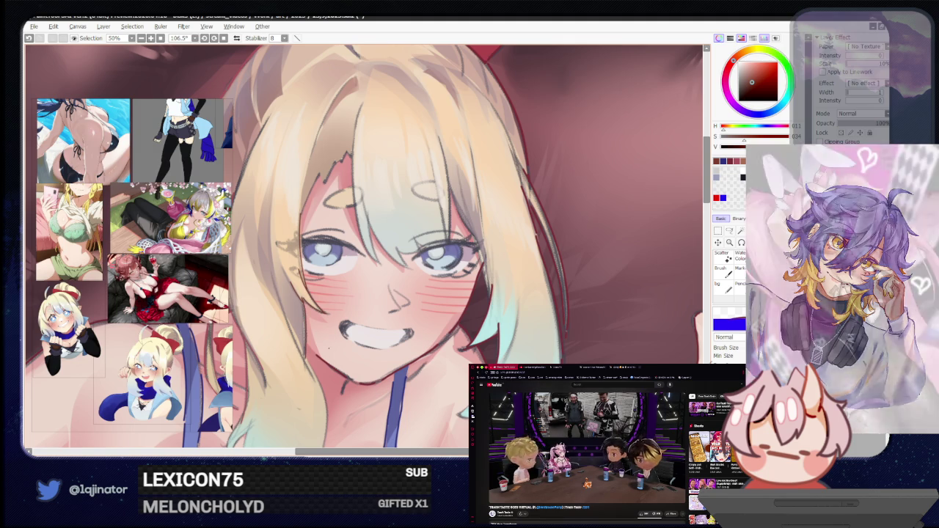
{"action": "key", "text": "h"}
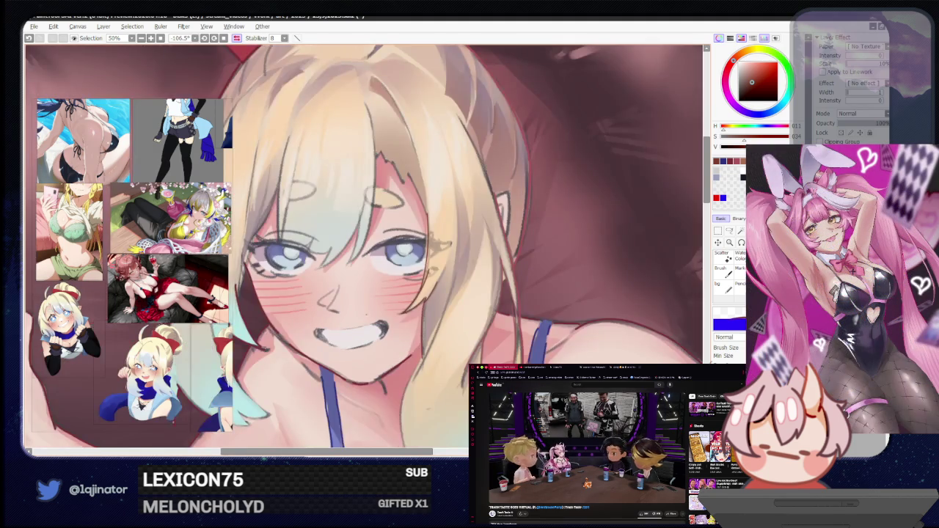
{"action": "scroll", "coordinate": [443, 280], "scroll_direction": "down", "scroll_amount": 1}
{"action": "scroll", "coordinate": [443, 279], "scroll_direction": "down", "scroll_amount": 1}
{"action": "scroll", "coordinate": [444, 279], "scroll_direction": "down", "scroll_amount": 1}
{"action": "left_click_drag", "start_coordinate": [443, 280], "coordinate": [393, 304]}
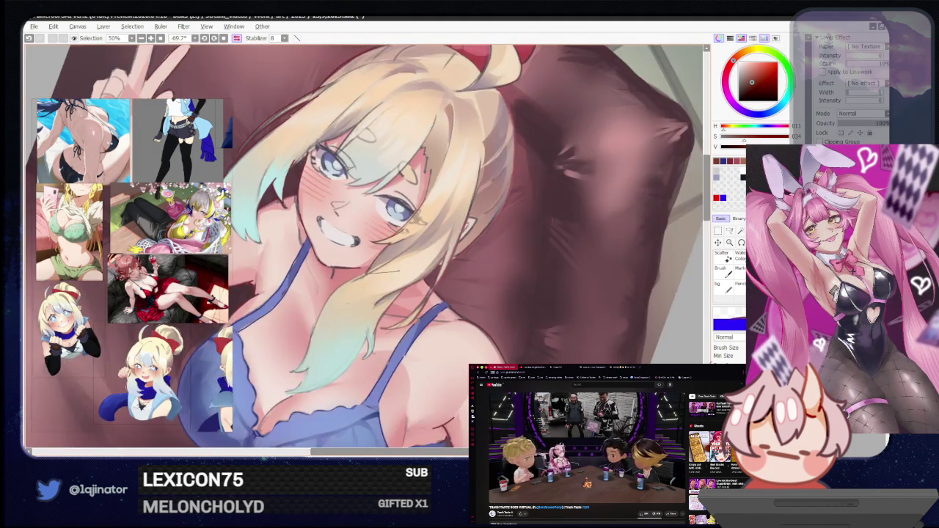
{"action": "scroll", "coordinate": [345, 344], "scroll_direction": "up", "scroll_amount": 1}
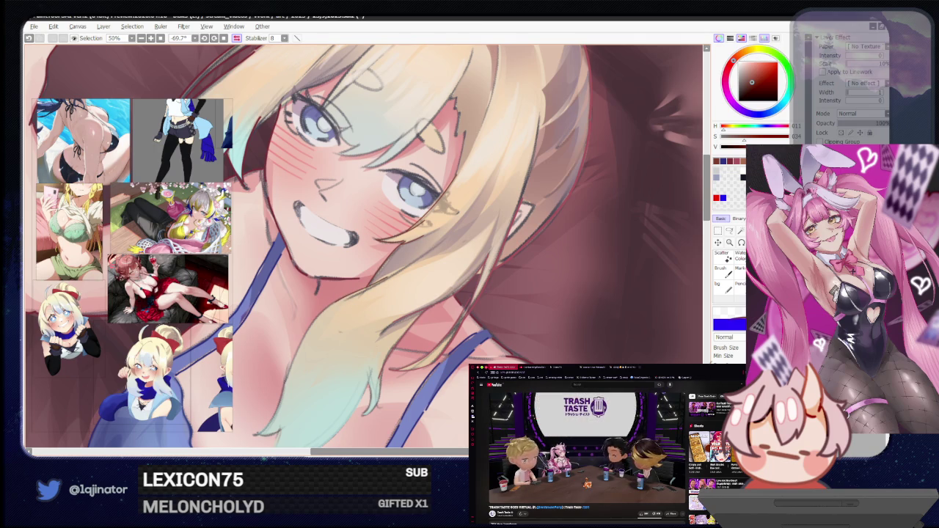
{"action": "scroll", "coordinate": [367, 249], "scroll_direction": "up", "scroll_amount": 2}
{"action": "scroll", "coordinate": [367, 250], "scroll_direction": "up", "scroll_amount": 1}
{"action": "scroll", "coordinate": [367, 250], "scroll_direction": "up", "scroll_amount": 1}
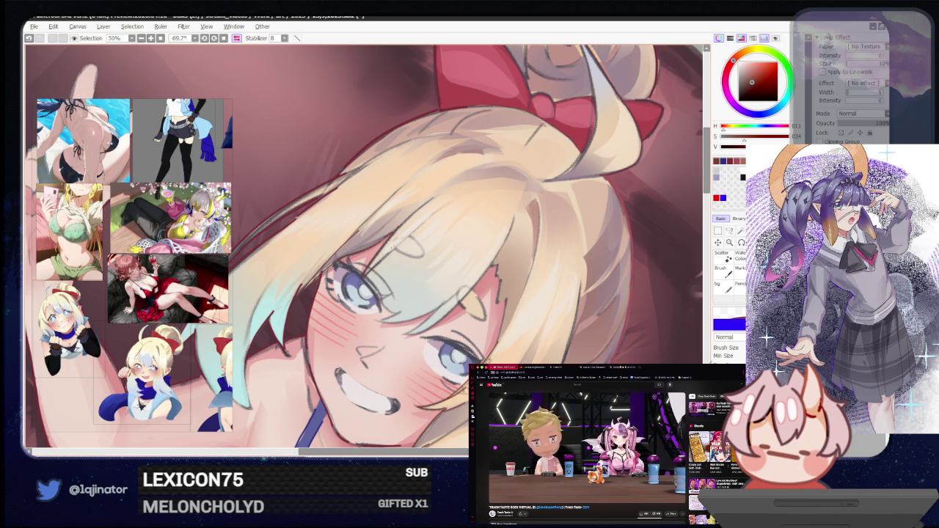
Undo the last stroke near the left eye and pan across the face and red bow
{"action": "scroll", "coordinate": [361, 242], "scroll_direction": "down", "scroll_amount": 3}
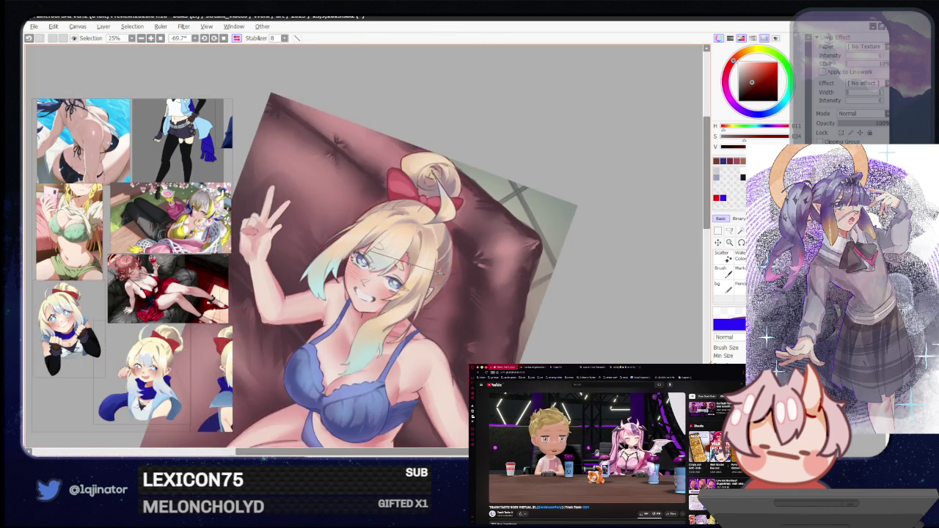
{"action": "scroll", "coordinate": [367, 250], "scroll_direction": "up", "scroll_amount": 2}
{"action": "left_click_drag", "start_coordinate": [396, 242], "coordinate": [342, 265]}
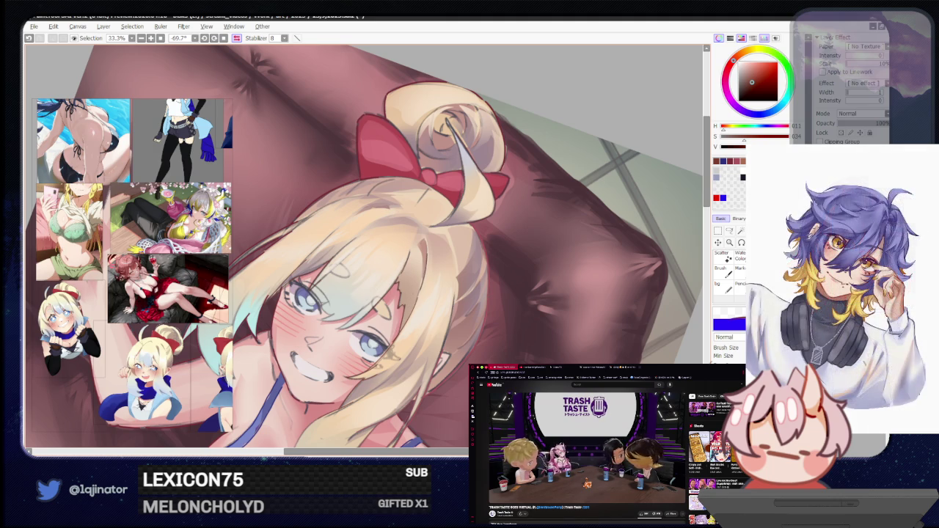
{"action": "key", "text": "ctrl+z"}
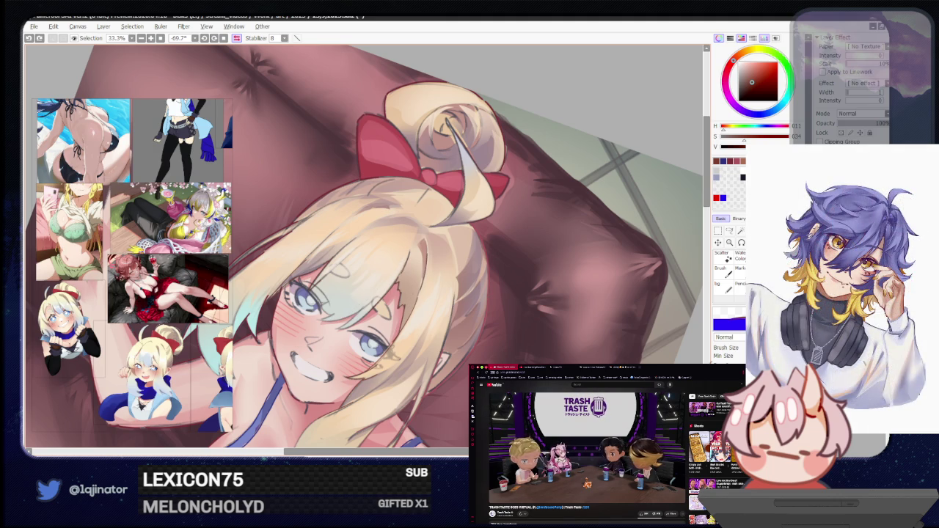
{"action": "scroll", "coordinate": [367, 250], "scroll_direction": "up", "scroll_amount": 1}
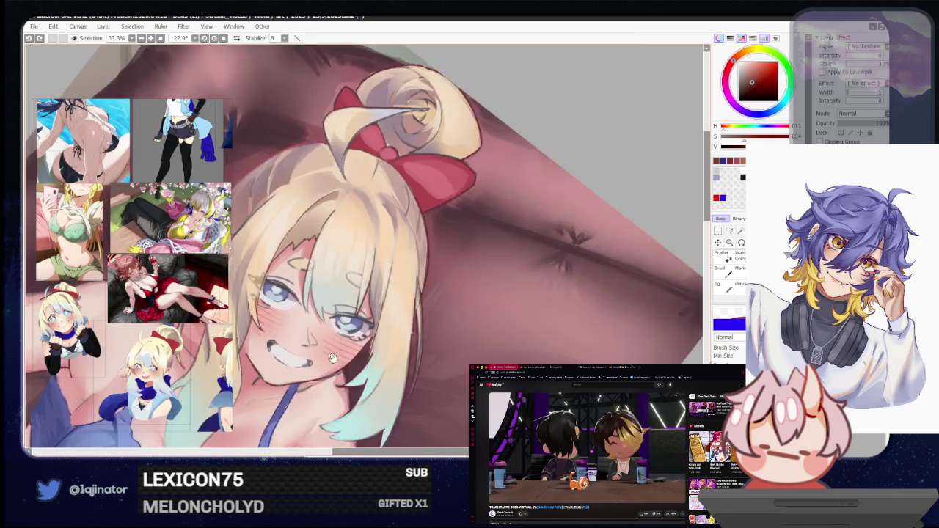
{"action": "left_click_drag", "start_coordinate": [367, 250], "coordinate": [389, 241]}
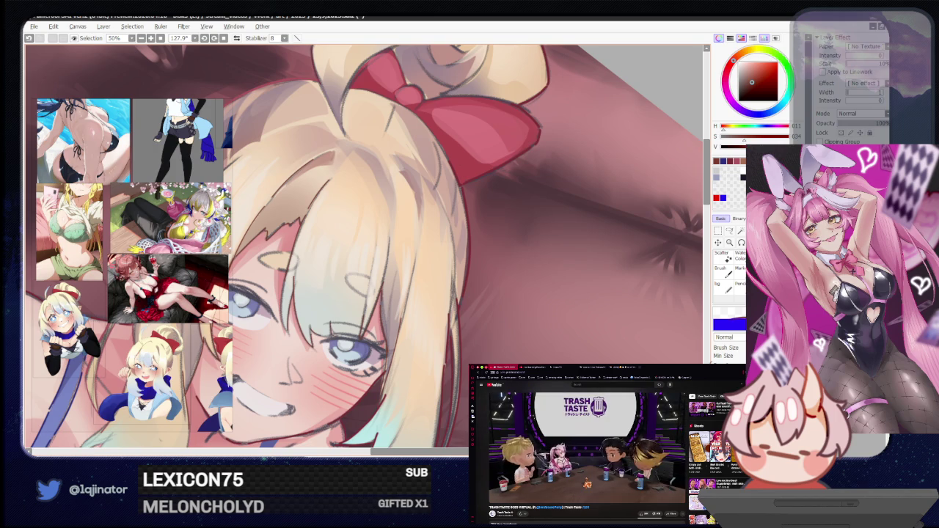
{"action": "left_click_drag", "start_coordinate": [334, 383], "coordinate": [408, 381]}
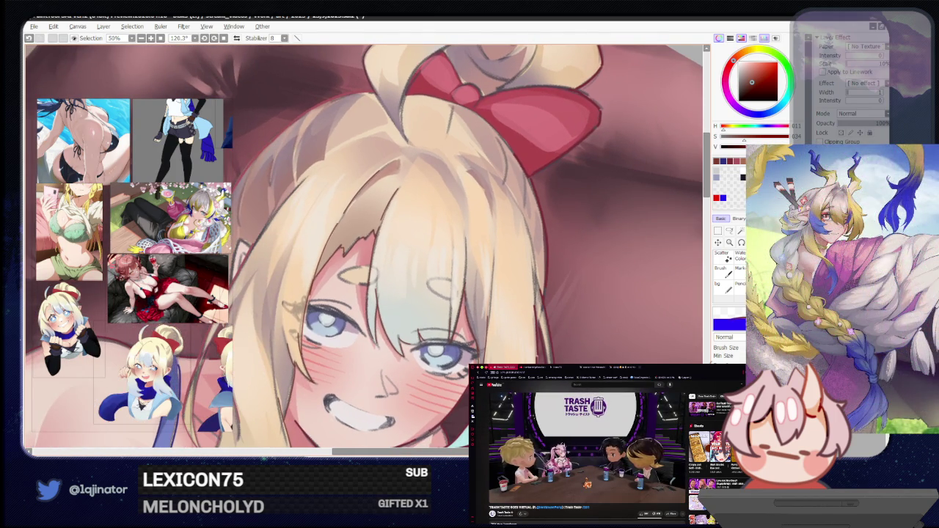
{"action": "scroll", "coordinate": [370, 308], "scroll_direction": "down", "scroll_amount": 4}
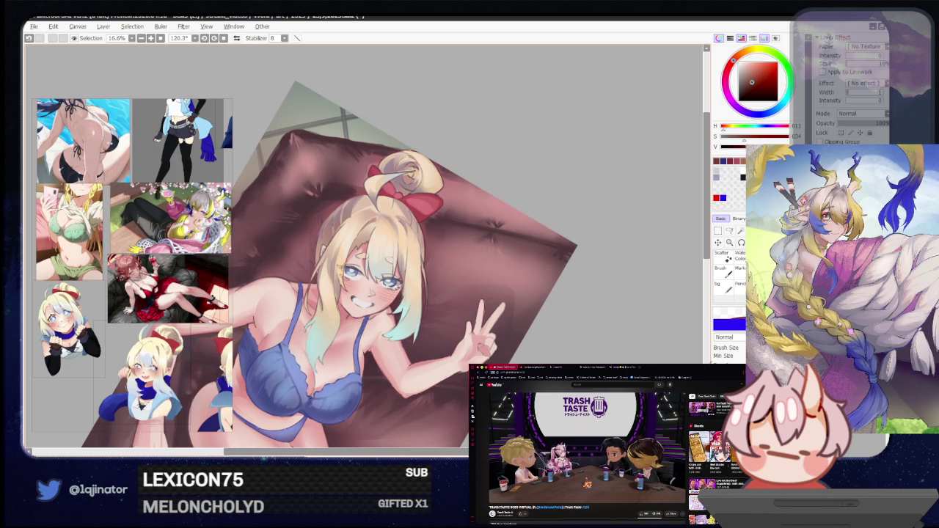
{"action": "mouse_move", "coordinate": [411, 398]}
{"action": "left_mouse_down"}
{"action": "mouse_move", "coordinate": [438, 366]}
{"action": "mouse_move", "coordinate": [432, 323]}
{"action": "left_mouse_up"}
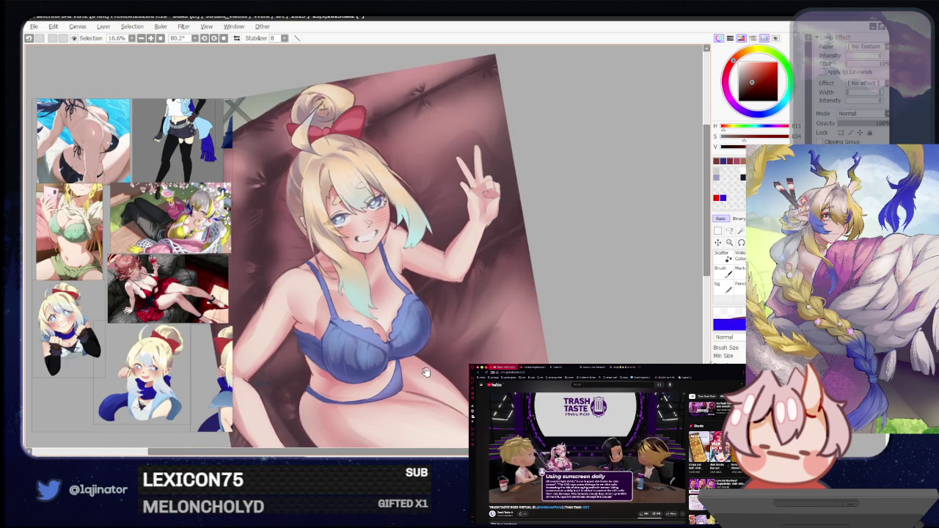
{"action": "left_click_drag", "start_coordinate": [427, 369], "coordinate": [472, 334]}
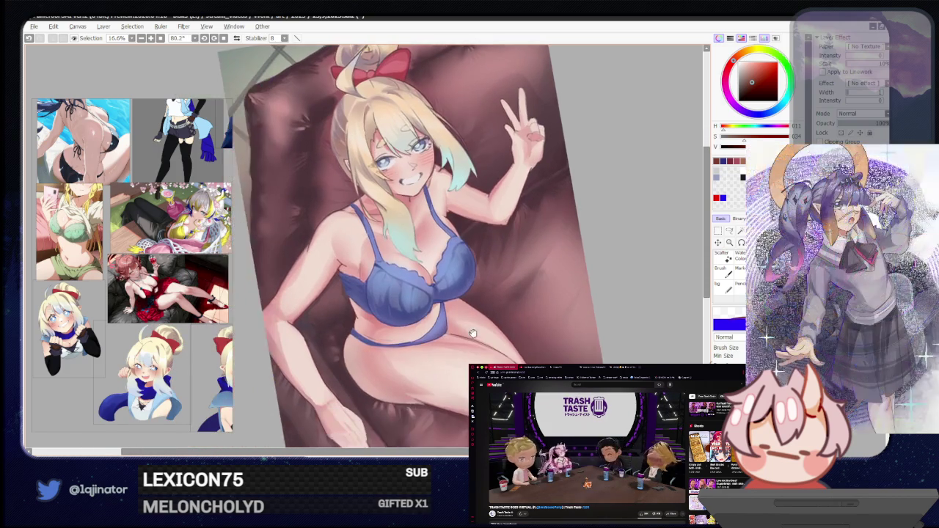
{"action": "scroll", "coordinate": [473, 335], "scroll_direction": "up", "scroll_amount": 1}
{"action": "scroll", "coordinate": [473, 334], "scroll_direction": "up", "scroll_amount": 1}
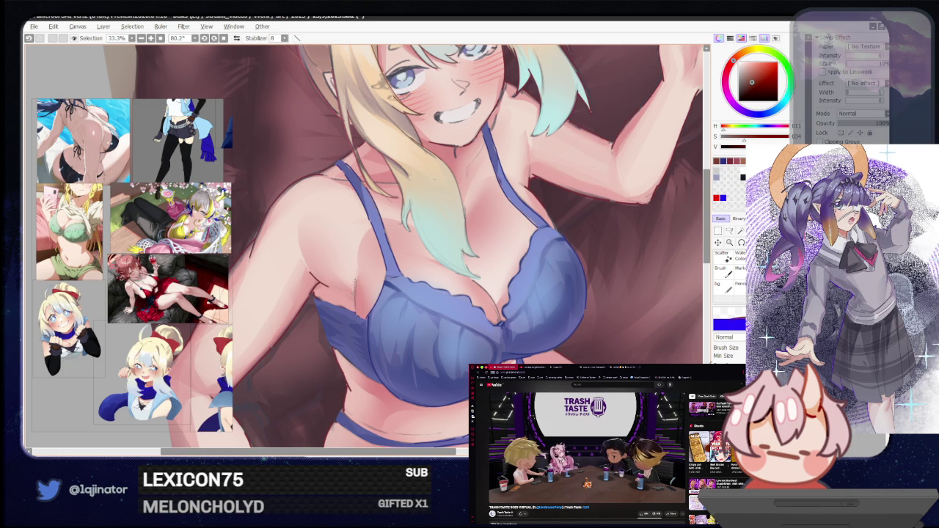
{"action": "left_click_drag", "start_coordinate": [472, 335], "coordinate": [411, 367]}
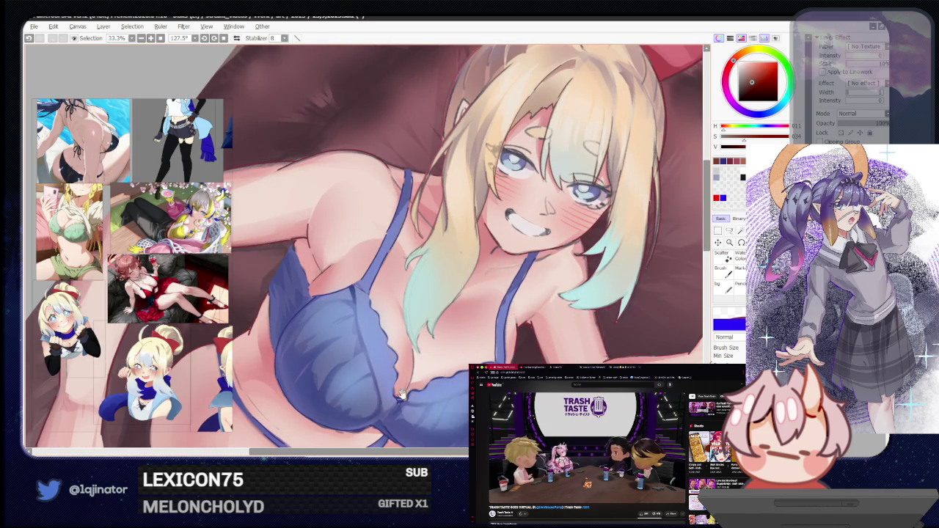
{"action": "left_click_drag", "start_coordinate": [403, 389], "coordinate": [438, 374]}
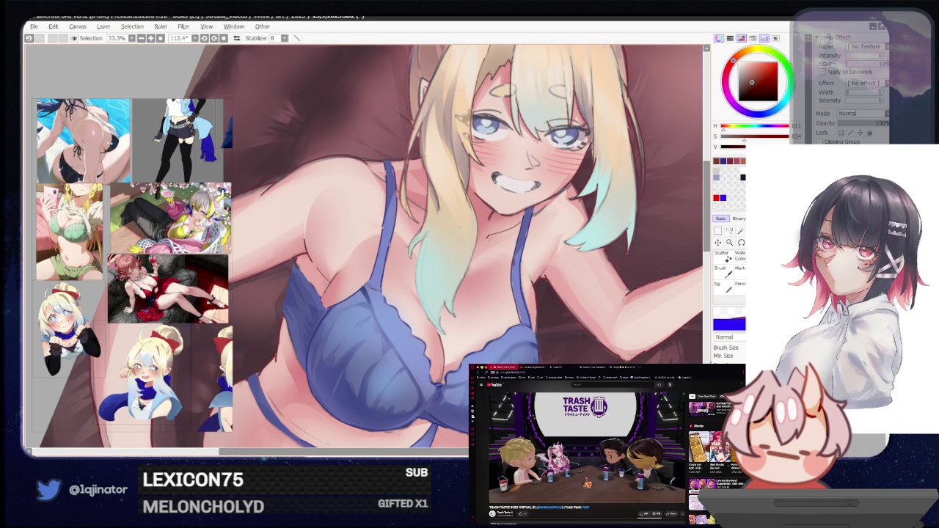
{"action": "key", "text": "h"}
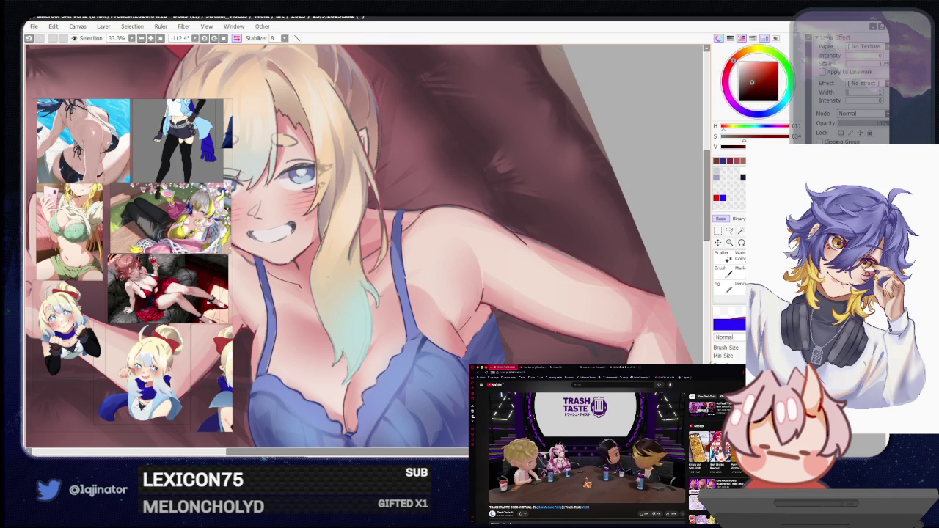
{"action": "left_click_drag", "start_coordinate": [299, 282], "coordinate": [323, 242]}
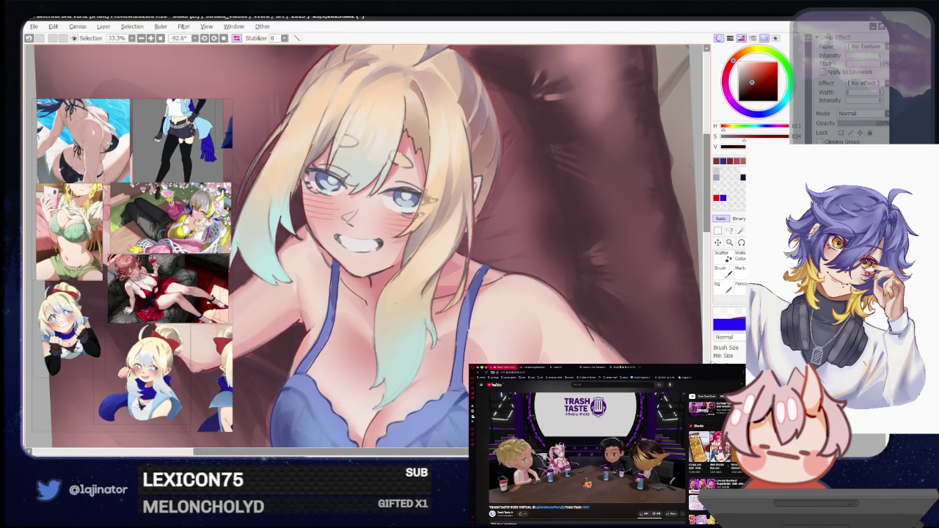
{"action": "scroll", "coordinate": [367, 246], "scroll_direction": "down", "scroll_amount": 2}
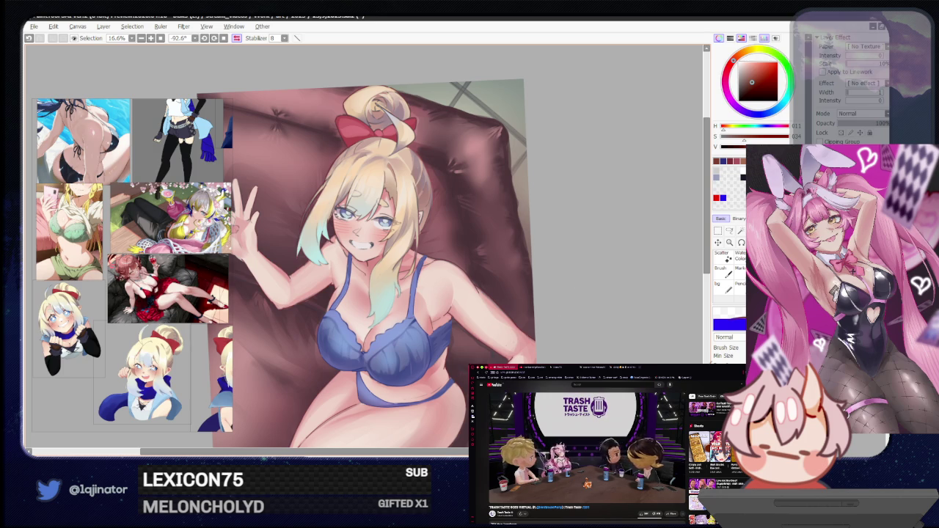
{"action": "scroll", "coordinate": [465, 369], "scroll_direction": "down", "scroll_amount": 2}
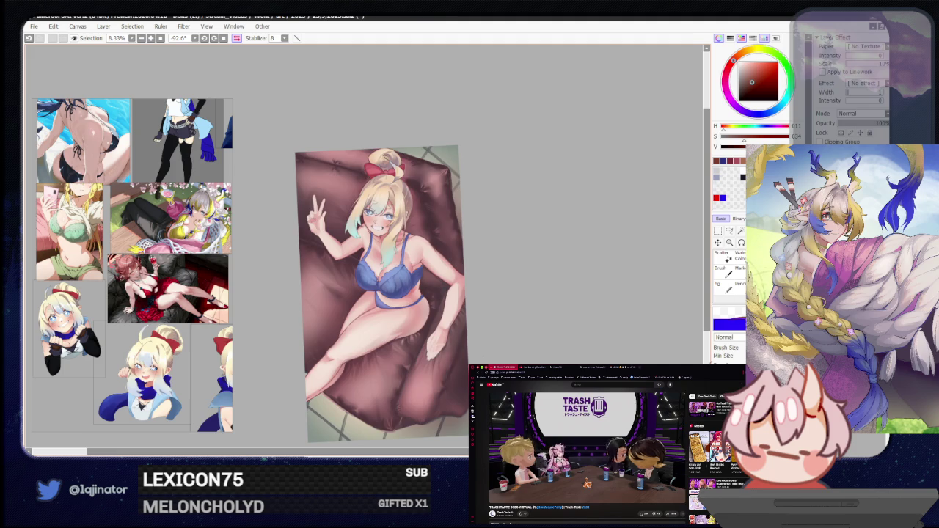
Unmirror the view, reset rotation to level, and zoom in on the peace-sign hand
{"action": "key", "text": "h"}
{"action": "scroll", "coordinate": [445, 318], "scroll_direction": "up", "scroll_amount": 1}
{"action": "scroll", "coordinate": [445, 318], "scroll_direction": "up", "scroll_amount": 1}
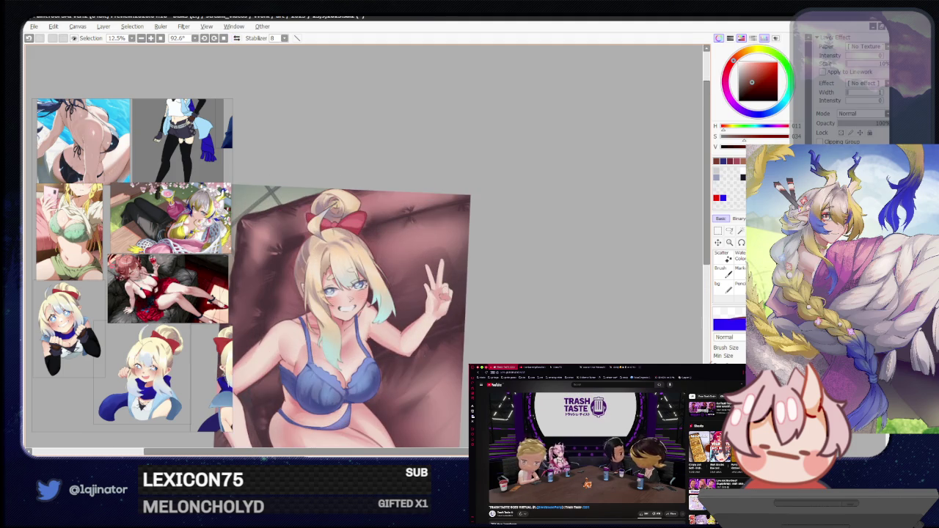
{"action": "left_click_drag", "start_coordinate": [387, 371], "coordinate": [422, 344]}
{"action": "left_click", "coordinate": [225, 39]}
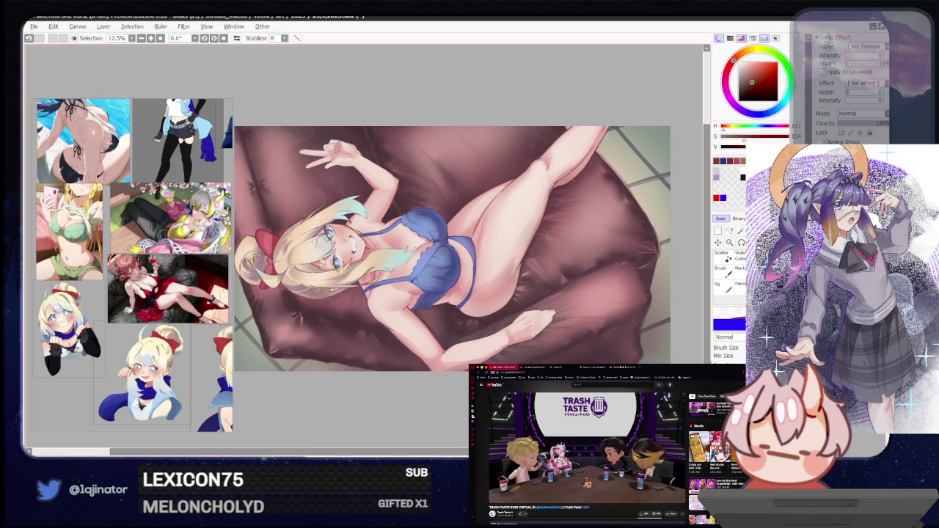
{"action": "mouse_move", "coordinate": [499, 351]}
{"action": "left_mouse_down"}
{"action": "mouse_move", "coordinate": [473, 369]}
{"action": "mouse_move", "coordinate": [308, 239]}
{"action": "left_mouse_up"}
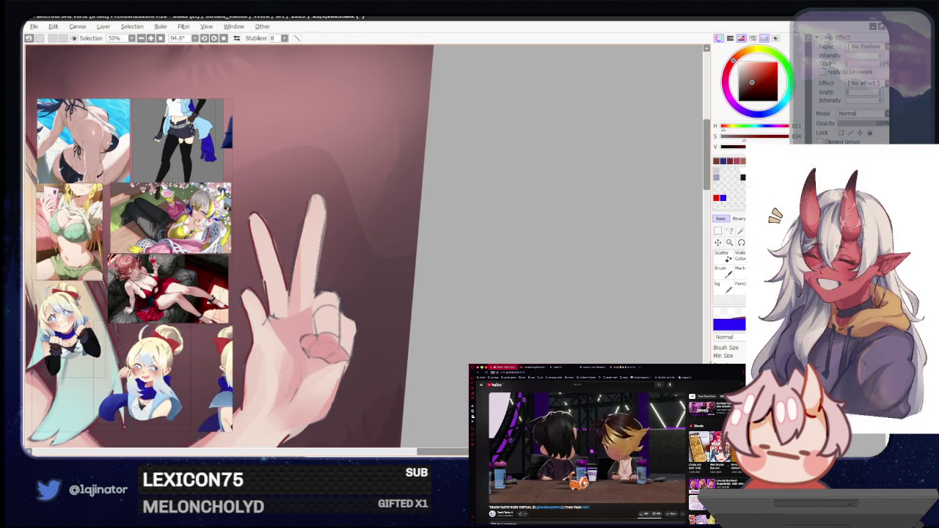
Sample the dusky rose couch colour and mirror the view centred on the peace-sign hand
{"action": "left_click", "coordinate": [273, 234], "text": "alt"}
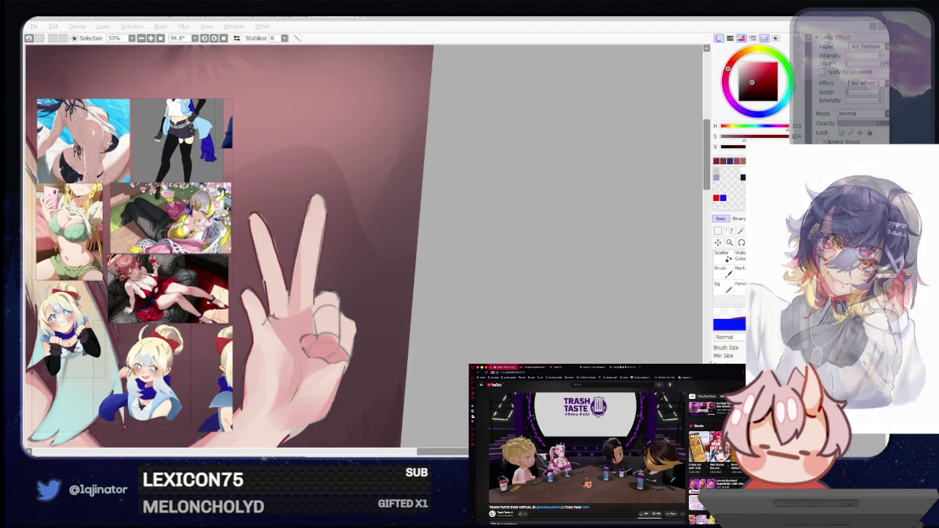
{"action": "left_click", "coordinate": [521, 307]}
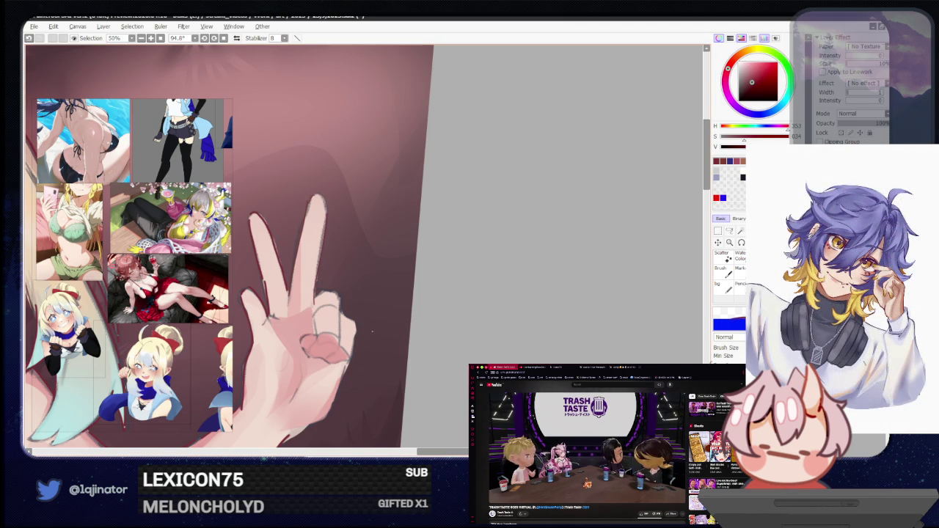
{"action": "key", "text": "h"}
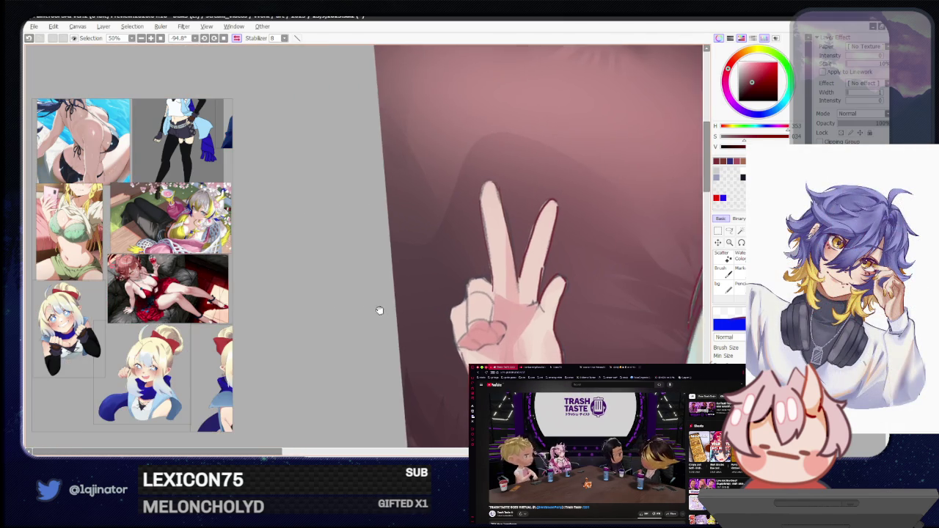
{"action": "left_click_drag", "start_coordinate": [378, 311], "coordinate": [317, 290]}
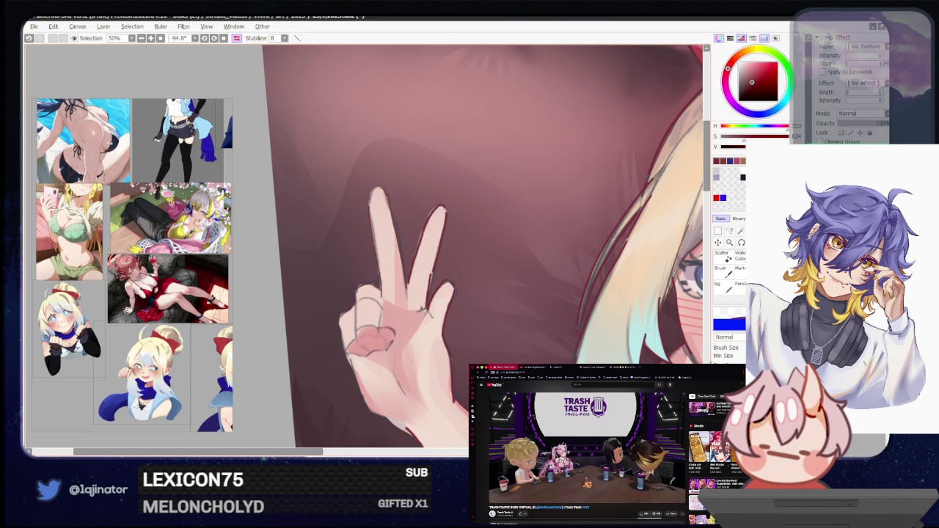
{"action": "left_click_drag", "start_coordinate": [351, 344], "coordinate": [351, 313]}
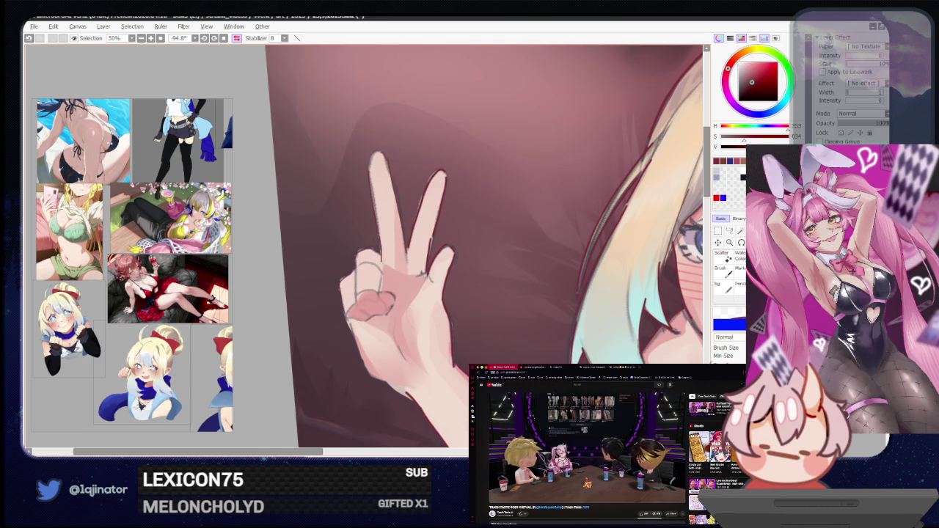
Select the working layer and zoom the view back out
{"action": "left_click", "coordinate": [812, 130]}
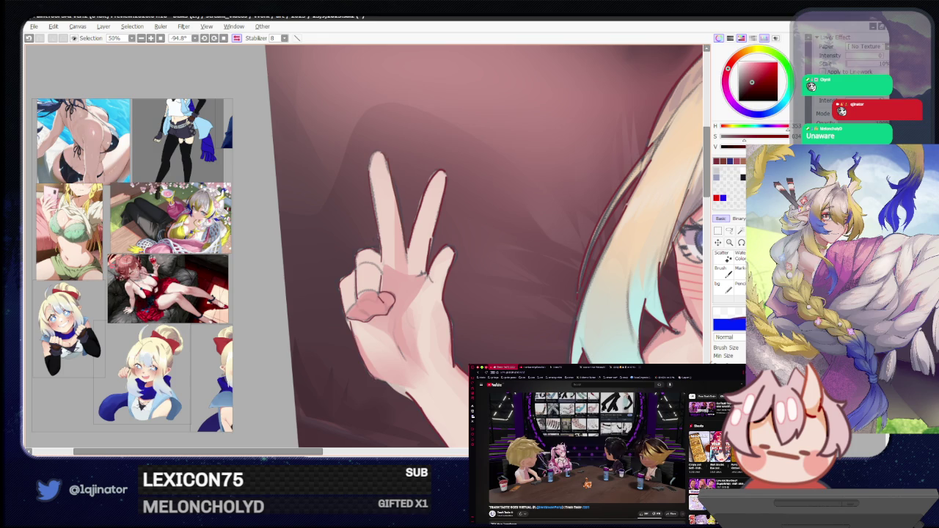
{"action": "scroll", "coordinate": [533, 328], "scroll_direction": "down", "scroll_amount": 2}
{"action": "scroll", "coordinate": [533, 328], "scroll_direction": "down", "scroll_amount": 2}
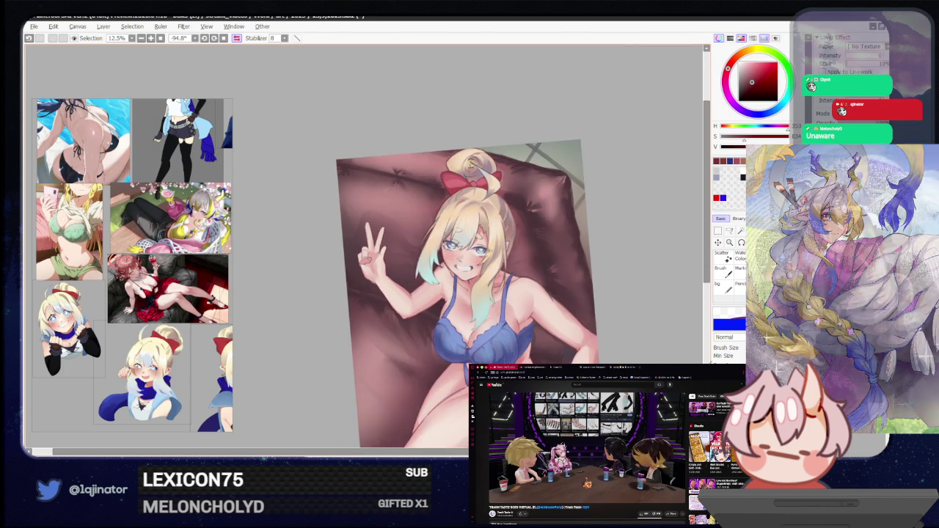
Reset the view rotation to 0° and zoom to 16.6% so the whole painting shows level
{"action": "scroll", "coordinate": [533, 328], "scroll_direction": "up", "scroll_amount": 1}
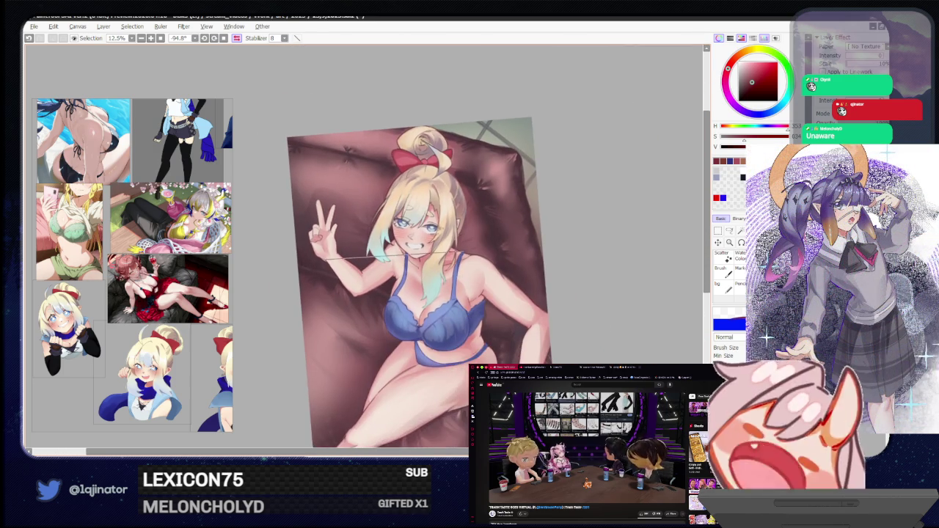
{"action": "scroll", "coordinate": [534, 328], "scroll_direction": "up", "scroll_amount": 1}
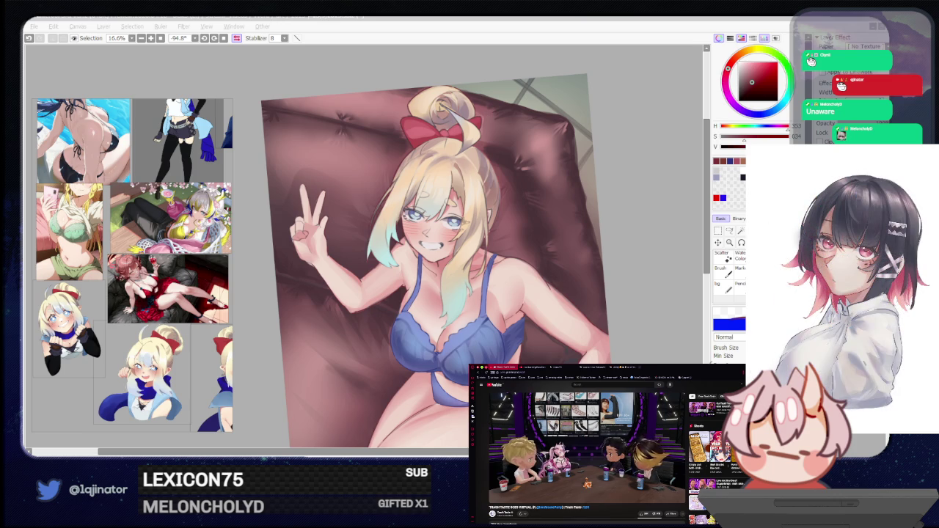
{"action": "key", "text": "alt+Tab"}
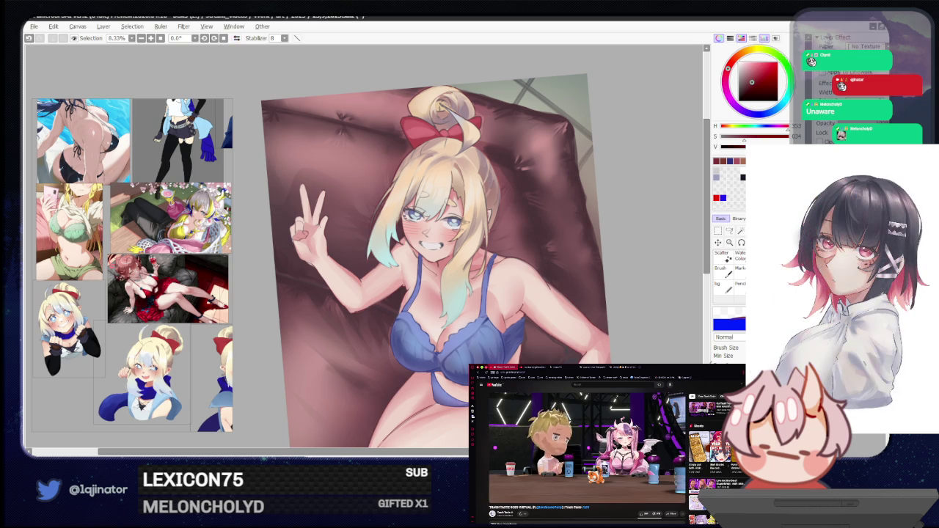
{"action": "left_click_drag", "start_coordinate": [504, 236], "coordinate": [479, 276]}
{"action": "mouse_move", "coordinate": [534, 415]}
{"action": "left_mouse_down"}
{"action": "mouse_move", "coordinate": [533, 328]}
{"action": "mouse_move", "coordinate": [488, 307]}
{"action": "left_mouse_up"}
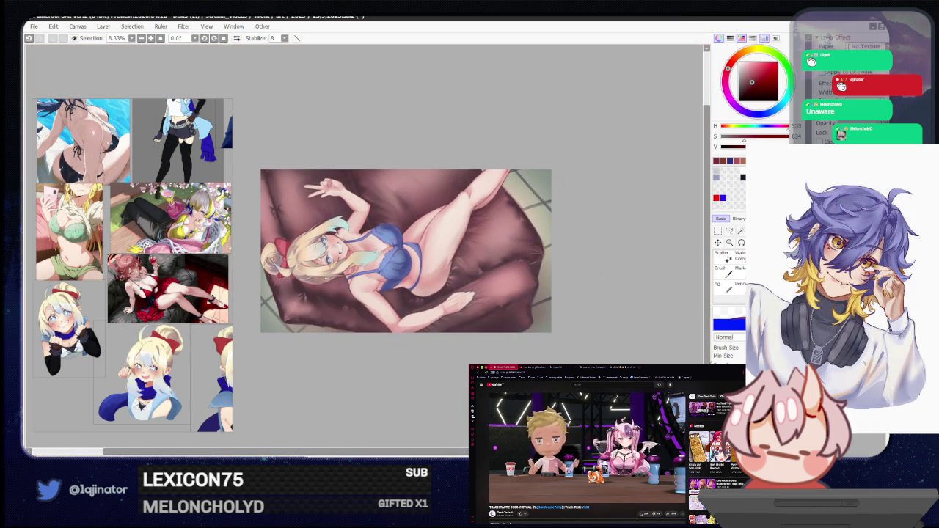
{"action": "key", "text": "ctrl+plus"}
{"action": "key", "text": "ctrl+plus"}
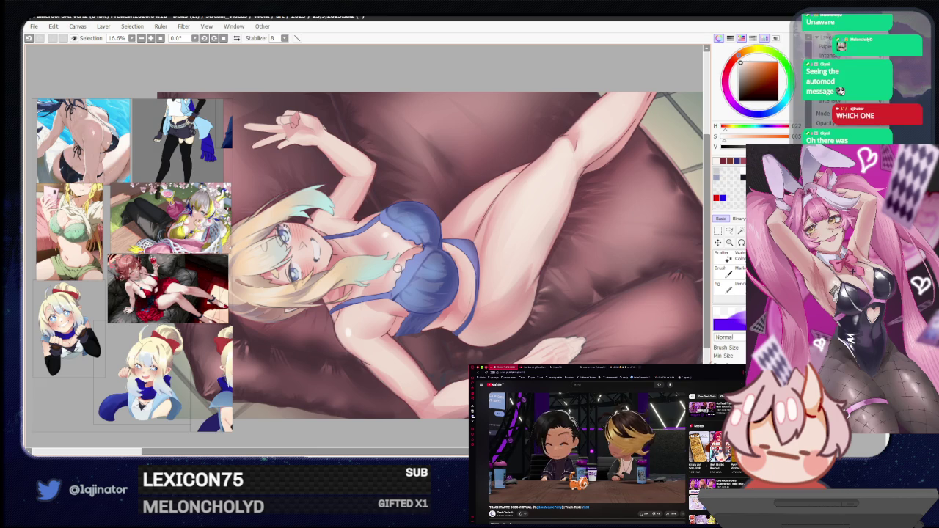
Toggle between brush and eraser while panning and zooming the view down to the girl's body
{"action": "key", "text": "e"}
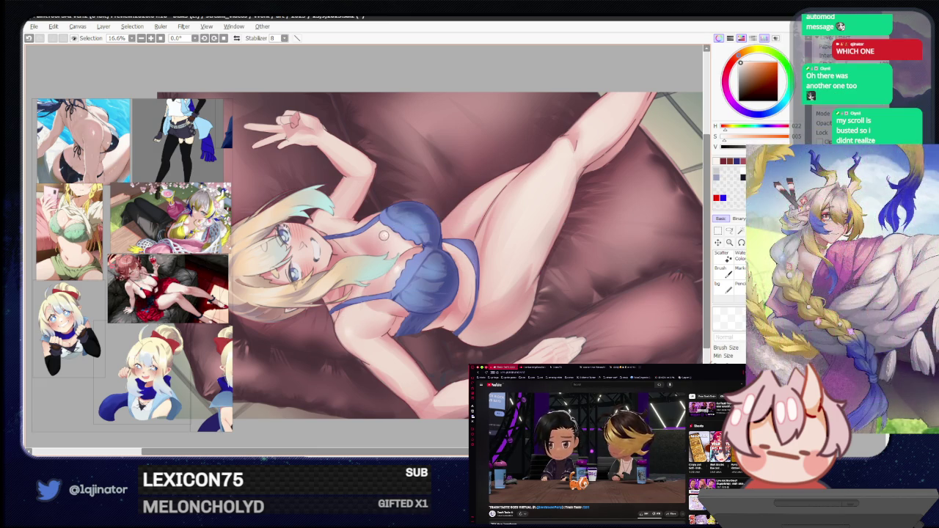
{"action": "key", "text": "b"}
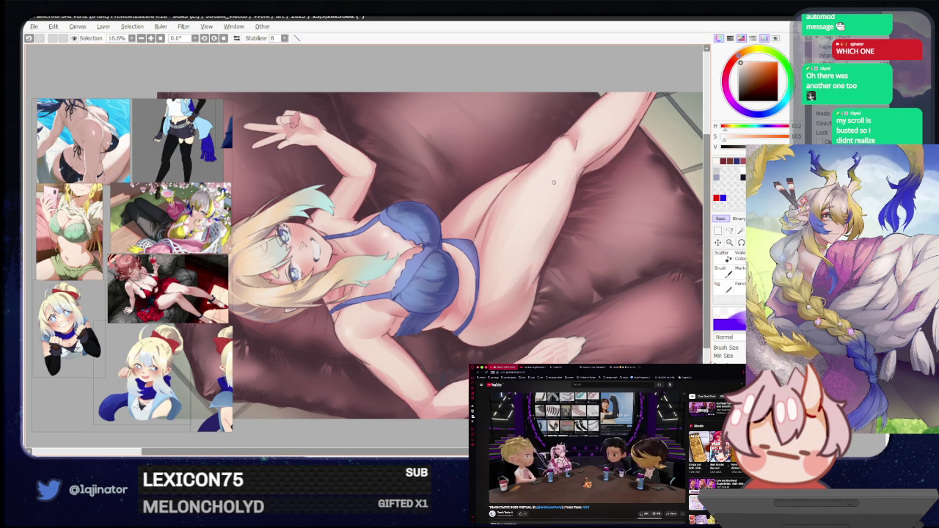
{"action": "key", "text": "e"}
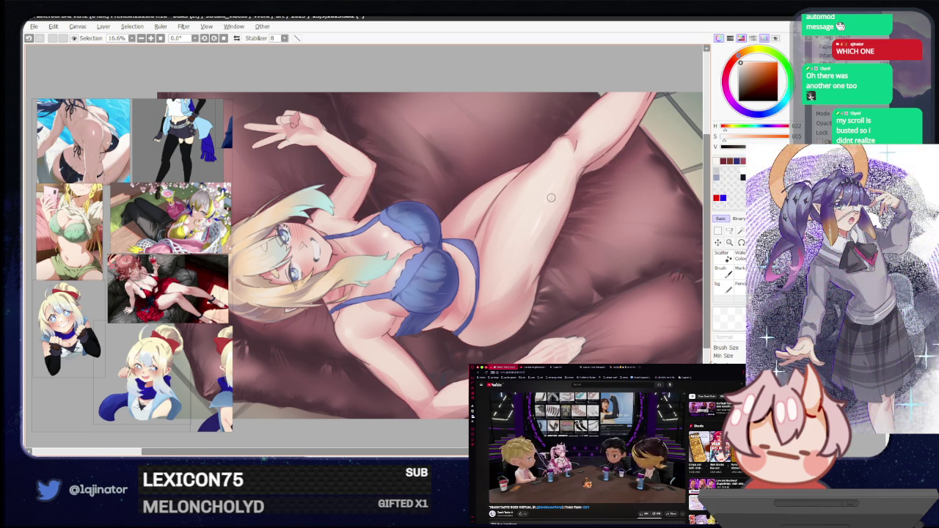
{"action": "mouse_move", "coordinate": [562, 198]}
{"action": "left_mouse_down"}
{"action": "mouse_move", "coordinate": [566, 258]}
{"action": "mouse_move", "coordinate": [560, 234]}
{"action": "left_mouse_up"}
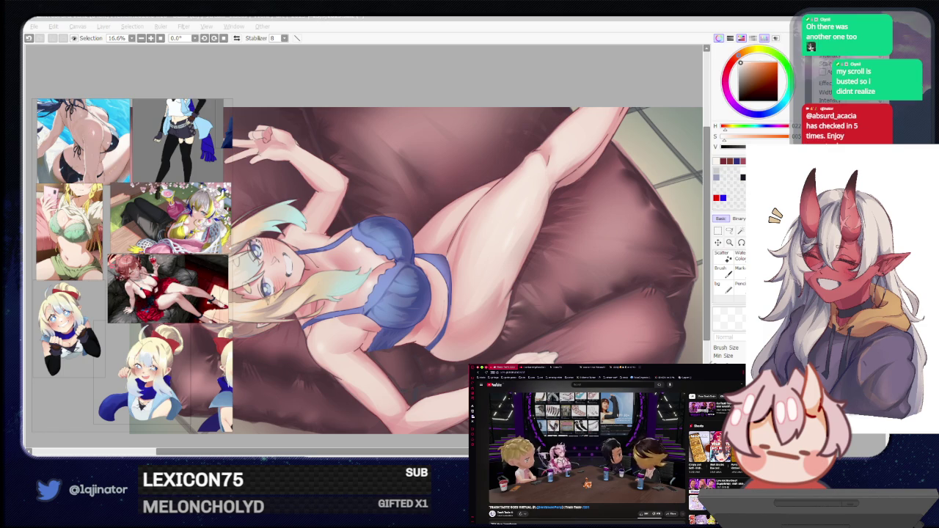
{"action": "left_click", "coordinate": [512, 329]}
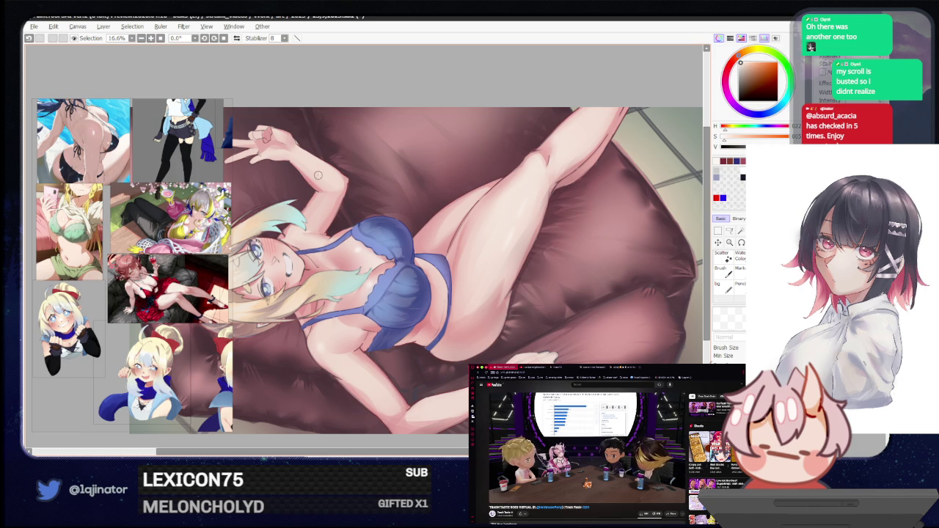
{"action": "key", "text": "b"}
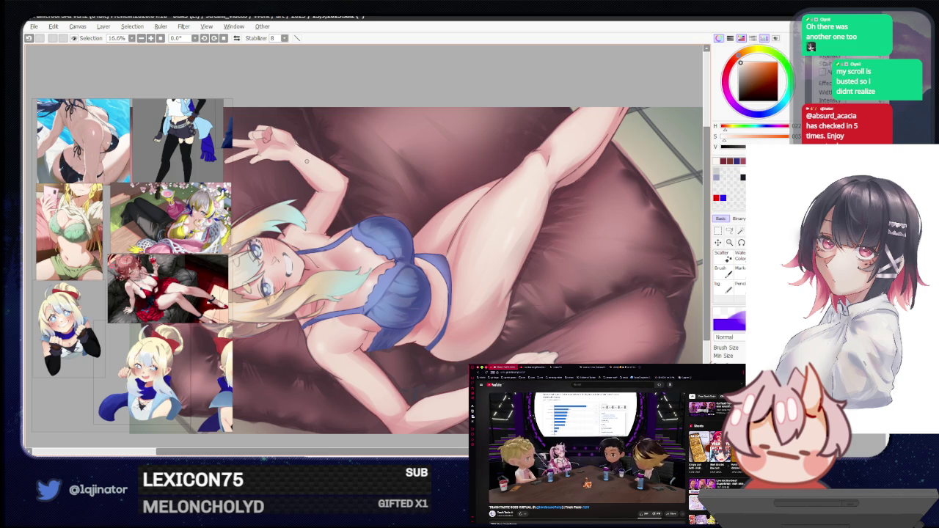
{"action": "key", "text": "e"}
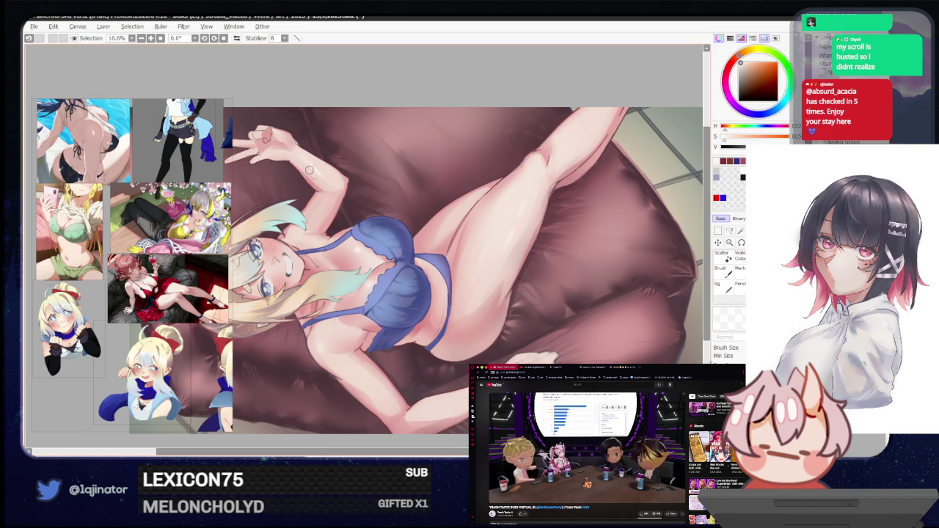
{"action": "left_click_drag", "start_coordinate": [493, 323], "coordinate": [477, 336]}
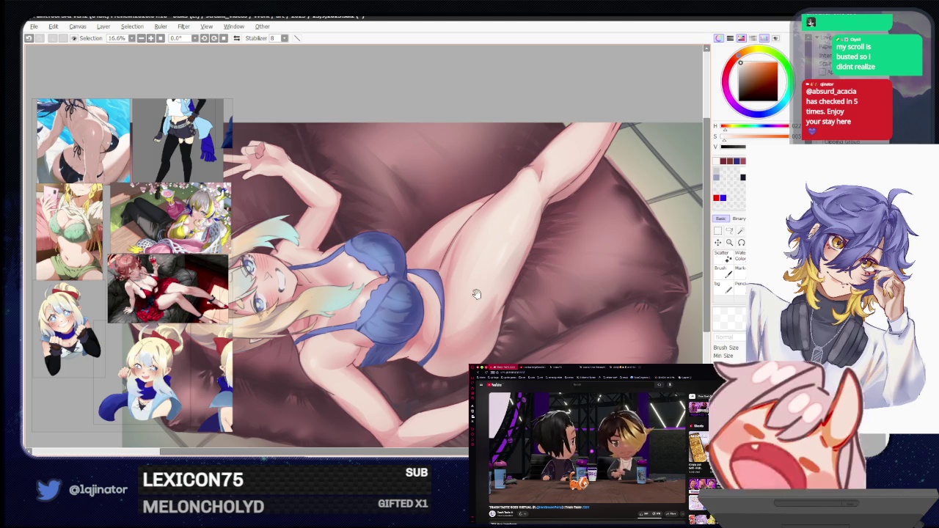
{"action": "scroll", "coordinate": [448, 328], "scroll_direction": "up", "scroll_amount": 1}
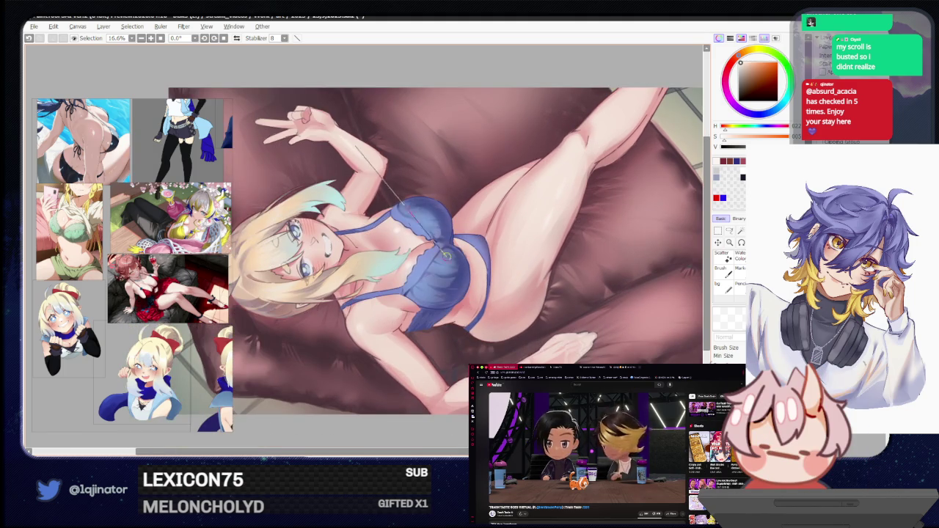
{"action": "scroll", "coordinate": [437, 279], "scroll_direction": "up", "scroll_amount": 1}
Zoom to 25%, lay a faint light stroke along the outstretched limb, then zoom out to 8.33%
{"action": "key", "text": "e"}
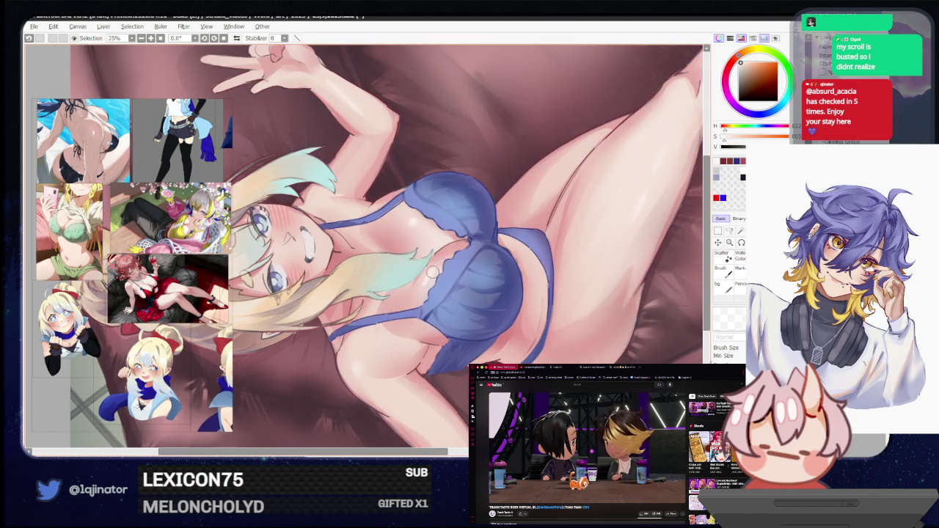
{"action": "scroll", "coordinate": [448, 326], "scroll_direction": "down", "scroll_amount": 2}
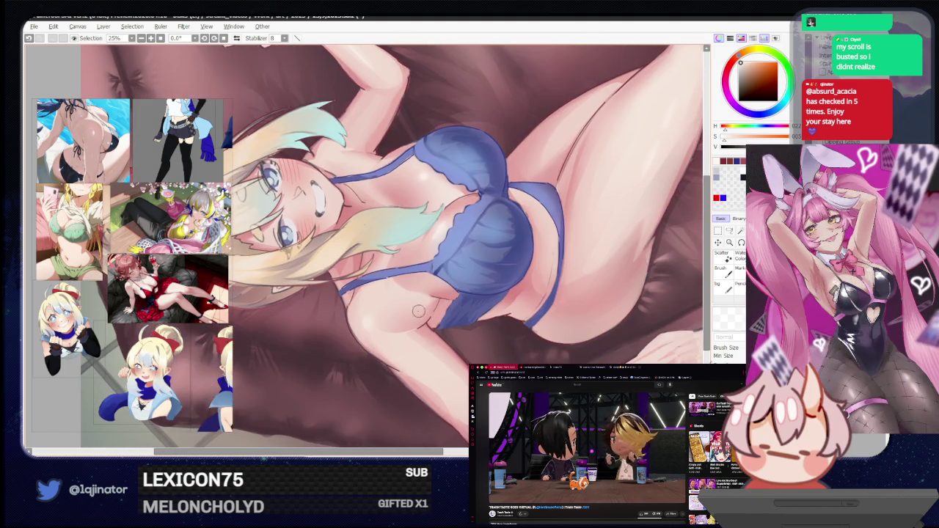
{"action": "key", "text": "e"}
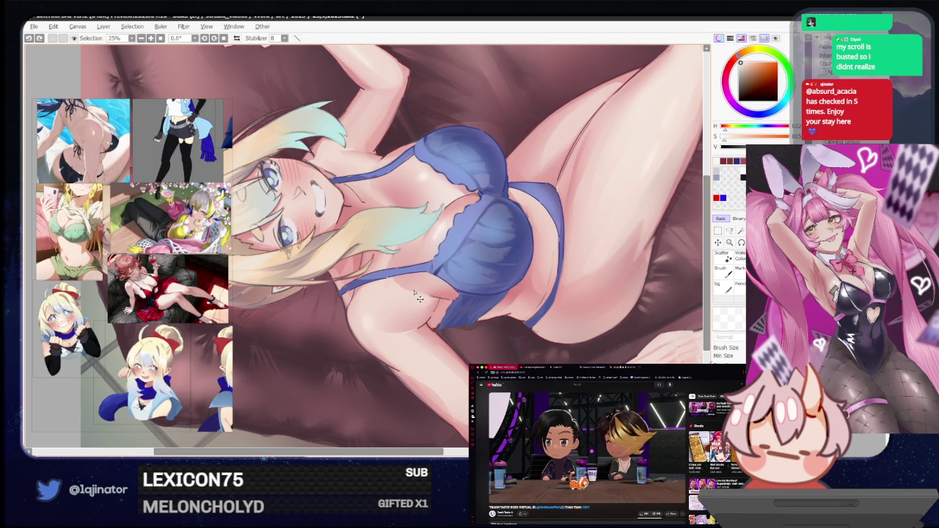
{"action": "scroll", "coordinate": [422, 303], "scroll_direction": "down", "scroll_amount": 2}
{"action": "scroll", "coordinate": [403, 312], "scroll_direction": "right", "scroll_amount": 2}
{"action": "key", "text": "b"}
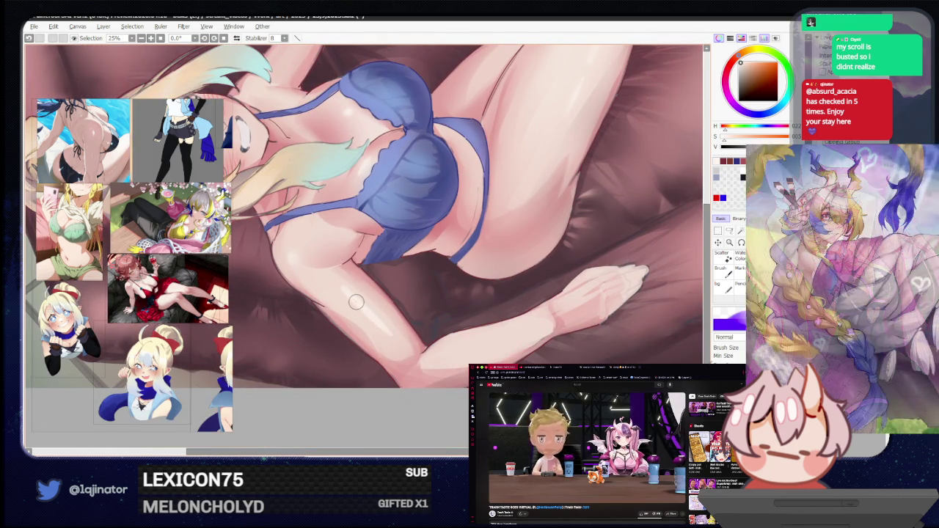
{"action": "key", "text": "e"}
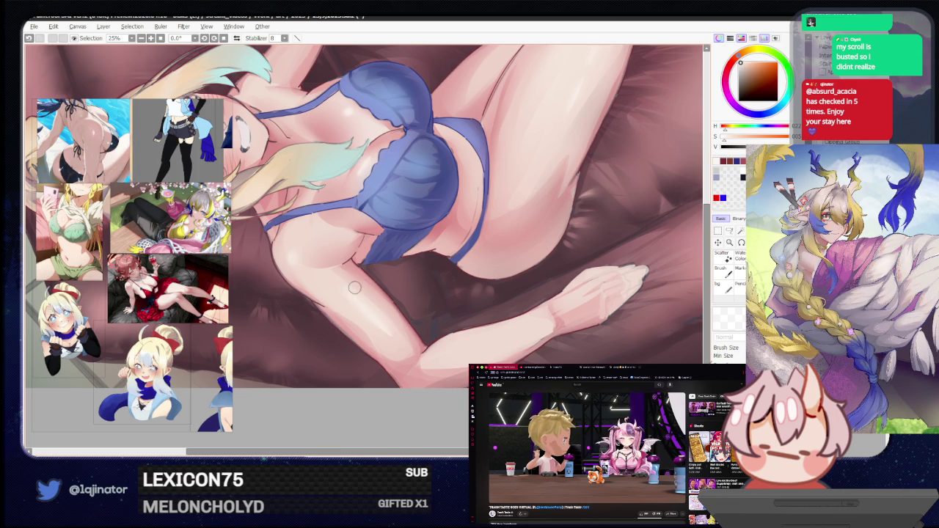
{"action": "left_click_drag", "start_coordinate": [527, 327], "coordinate": [543, 279]}
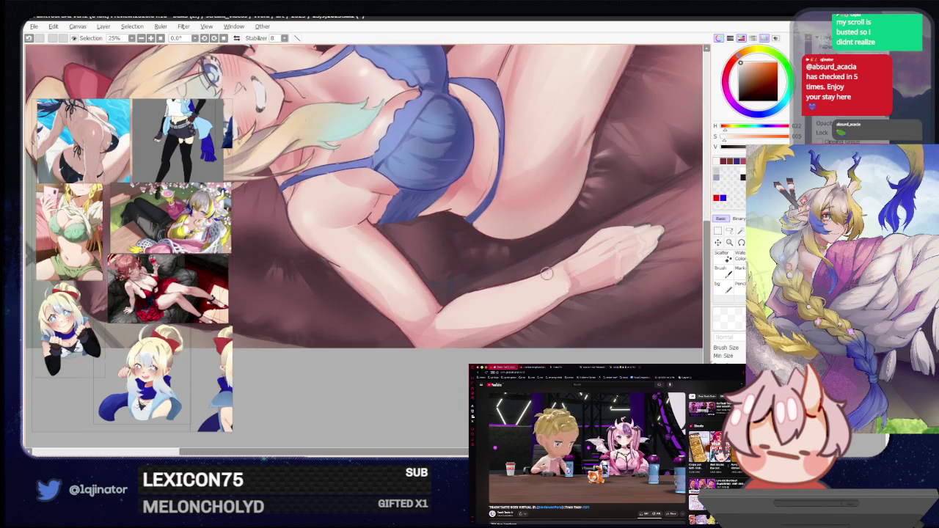
{"action": "mouse_move", "coordinate": [476, 306]}
{"action": "left_mouse_down"}
{"action": "mouse_move", "coordinate": [509, 294]}
{"action": "mouse_move", "coordinate": [487, 311]}
{"action": "left_mouse_up"}
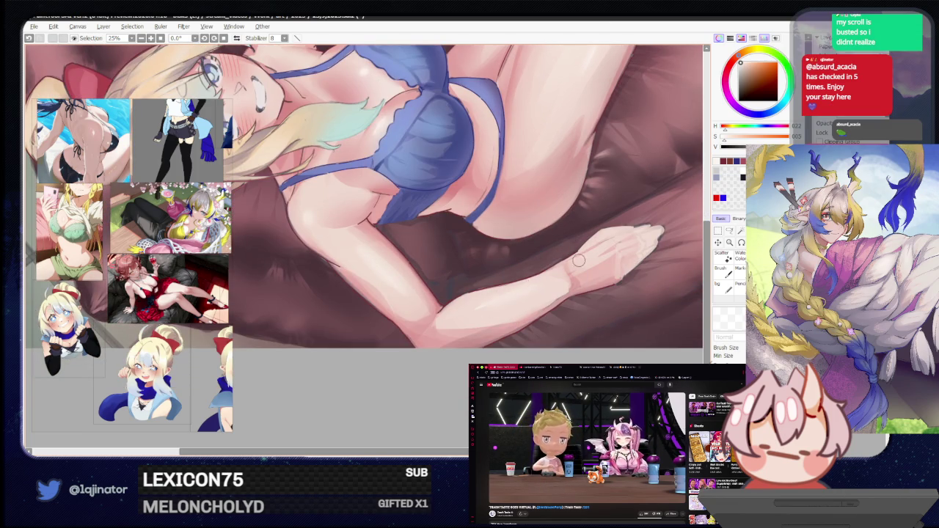
{"action": "mouse_move", "coordinate": [533, 298]}
{"action": "left_mouse_down"}
{"action": "mouse_move", "coordinate": [464, 321]}
{"action": "mouse_move", "coordinate": [493, 336]}
{"action": "mouse_move", "coordinate": [536, 338]}
{"action": "left_mouse_up"}
{"action": "scroll", "coordinate": [470, 316], "scroll_direction": "down", "scroll_amount": 3}
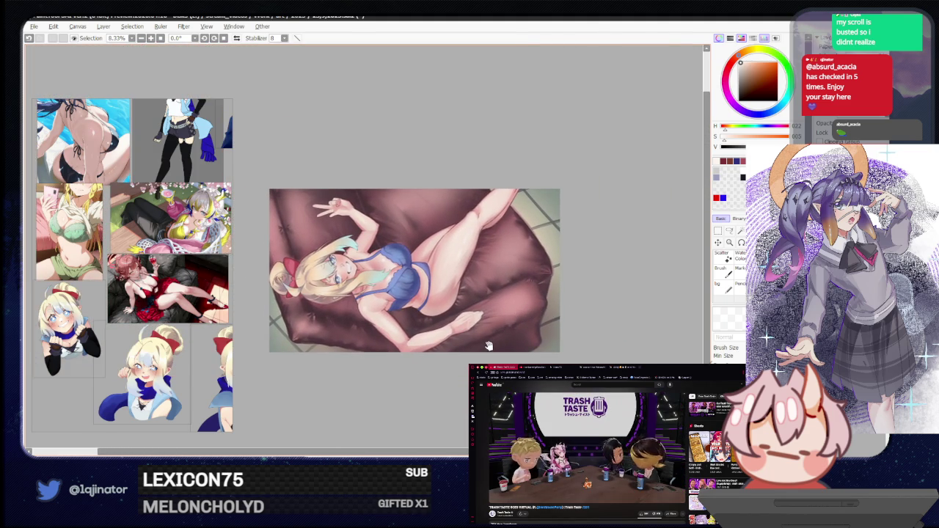
Zoom out and rotate the canvas to look over the whole, less tilted painting
{"action": "left_click_drag", "start_coordinate": [471, 354], "coordinate": [433, 371]}
{"action": "scroll", "coordinate": [434, 371], "scroll_direction": "up", "scroll_amount": 2}
{"action": "scroll", "coordinate": [429, 366], "scroll_direction": "up", "scroll_amount": 1}
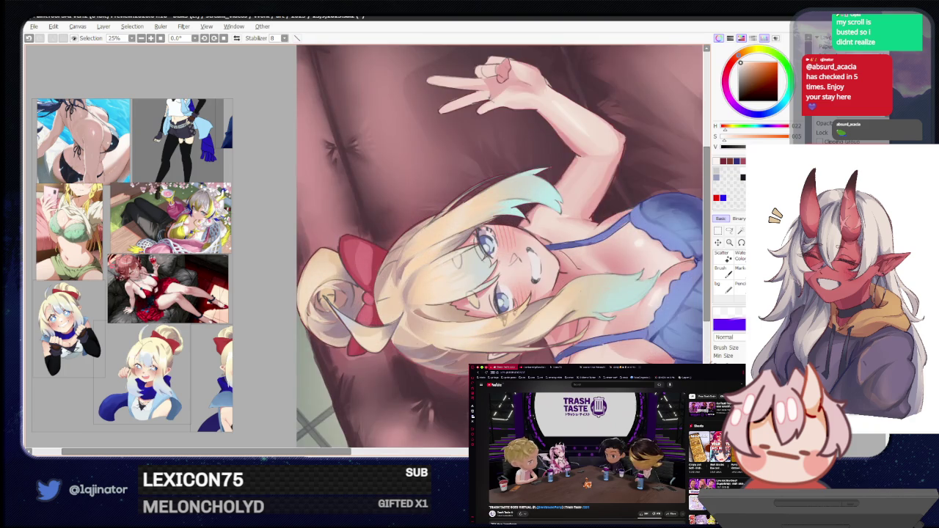
{"action": "left_click", "coordinate": [422, 364], "text": "alt"}
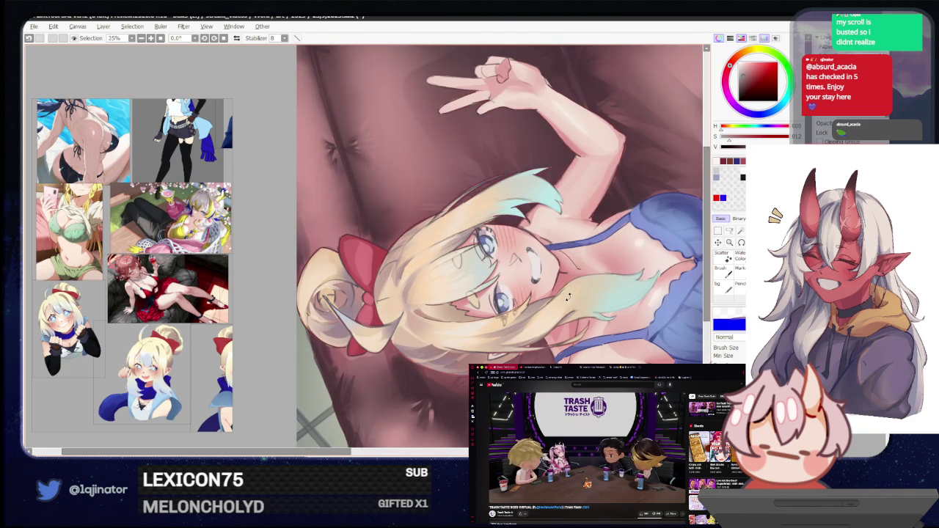
{"action": "left_click_drag", "start_coordinate": [569, 293], "coordinate": [435, 273]}
{"action": "key", "text": "a"}
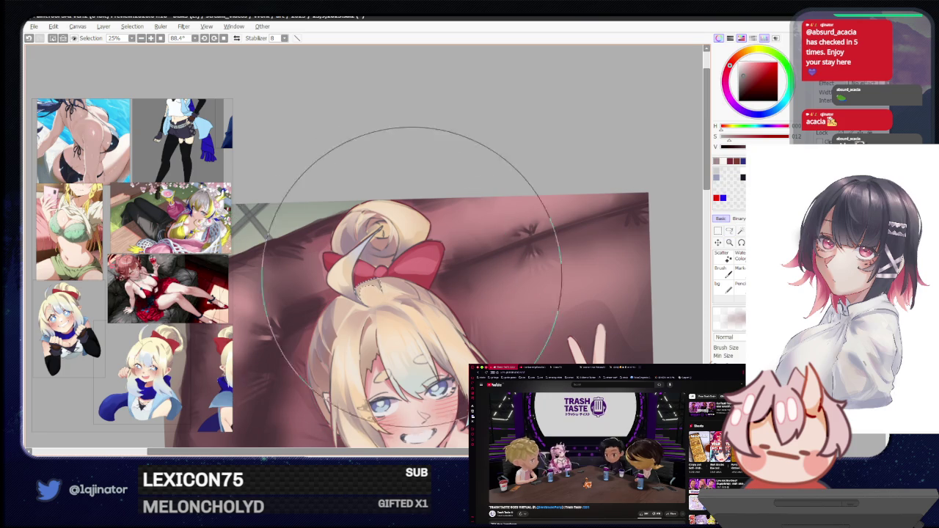
{"action": "scroll", "coordinate": [381, 295], "scroll_direction": "down", "scroll_amount": 2}
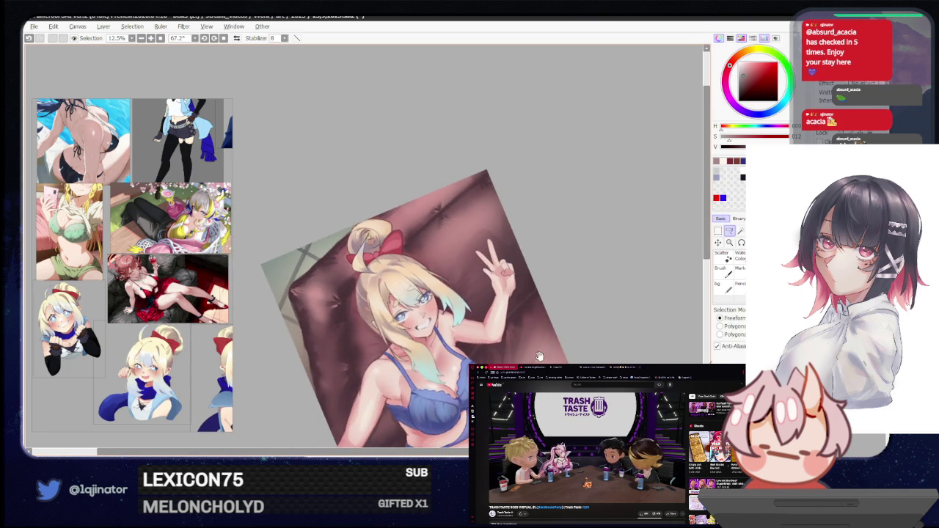
{"action": "mouse_move", "coordinate": [554, 343]}
{"action": "left_mouse_down"}
{"action": "mouse_move", "coordinate": [546, 317]}
{"action": "mouse_move", "coordinate": [425, 409]}
{"action": "left_mouse_up"}
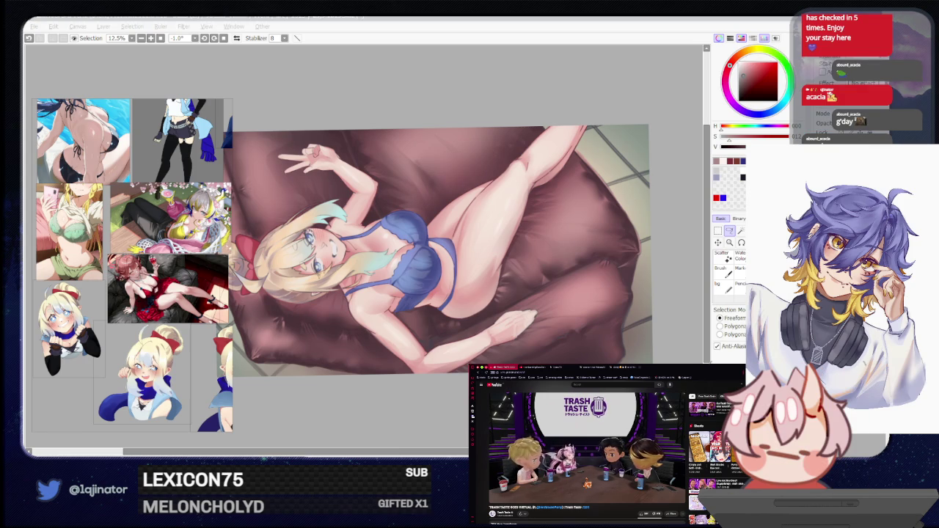
Zoom back in to 25% on the girl's torso in her blue lace bra
{"action": "left_click", "coordinate": [675, 332]}
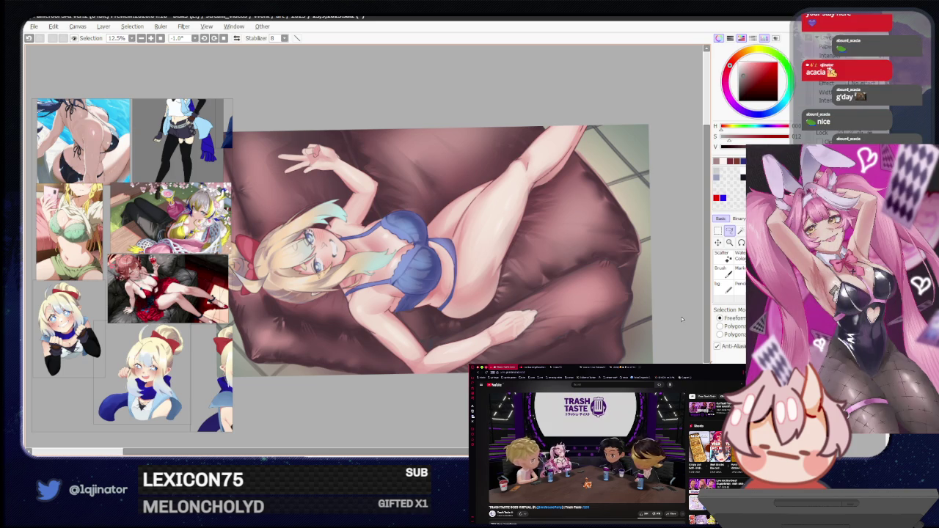
{"action": "key", "text": "b"}
{"action": "scroll", "coordinate": [526, 330], "scroll_direction": "up", "scroll_amount": 2}
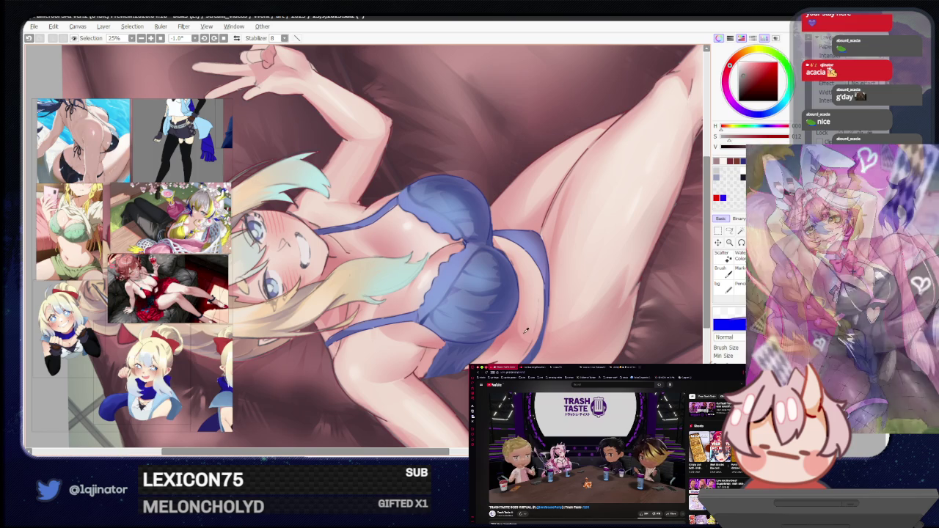
{"action": "key", "text": "l"}
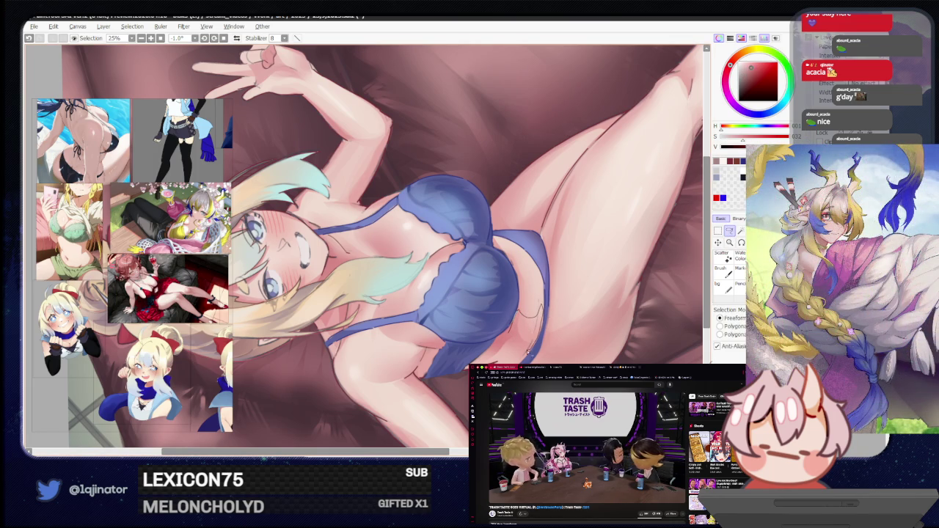
{"action": "scroll", "coordinate": [609, 301], "scroll_direction": "down", "scroll_amount": 1}
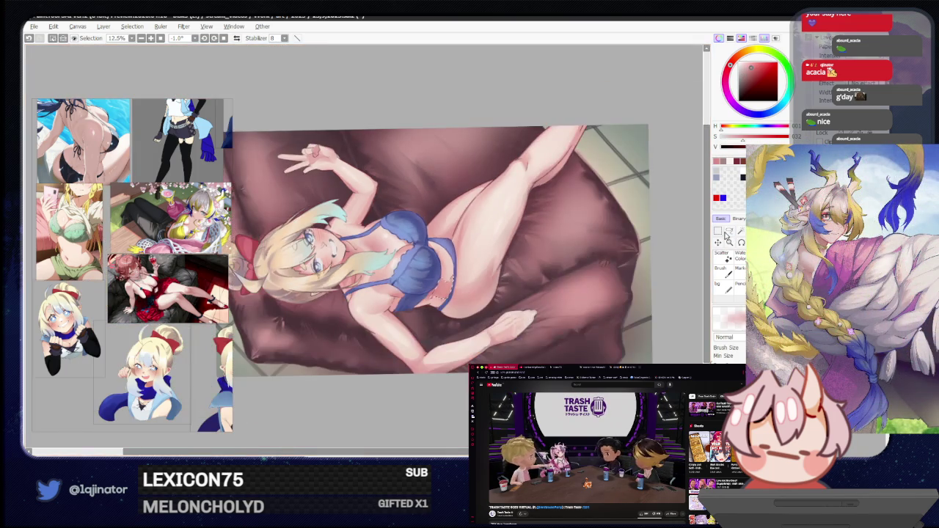
{"action": "scroll", "coordinate": [679, 267], "scroll_direction": "up", "scroll_amount": 1}
{"action": "scroll", "coordinate": [451, 303], "scroll_direction": "up", "scroll_amount": 1}
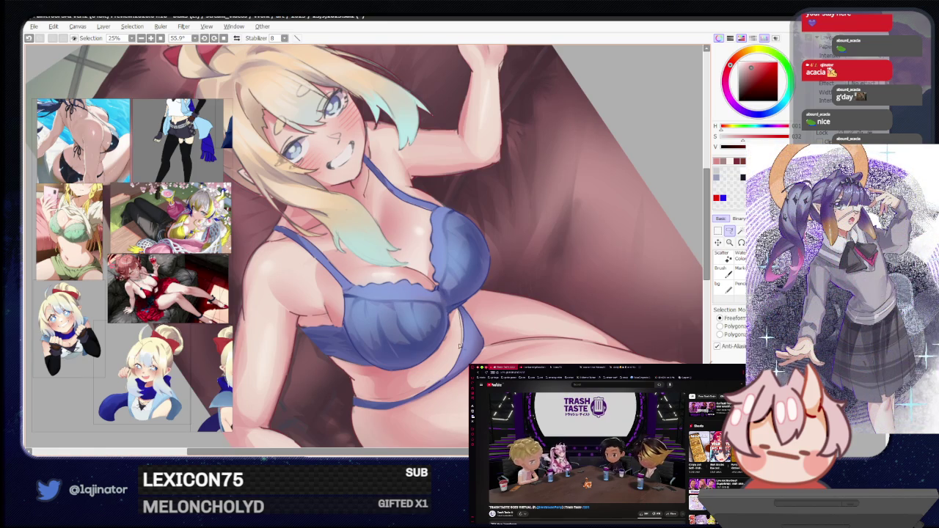
With the brush active, eyedrop a light skin tone from the belly near the navel, then zoom out
{"action": "scroll", "coordinate": [470, 341], "scroll_direction": "down", "scroll_amount": 1}
{"action": "scroll", "coordinate": [478, 349], "scroll_direction": "up", "scroll_amount": 1}
{"action": "key", "text": "b"}
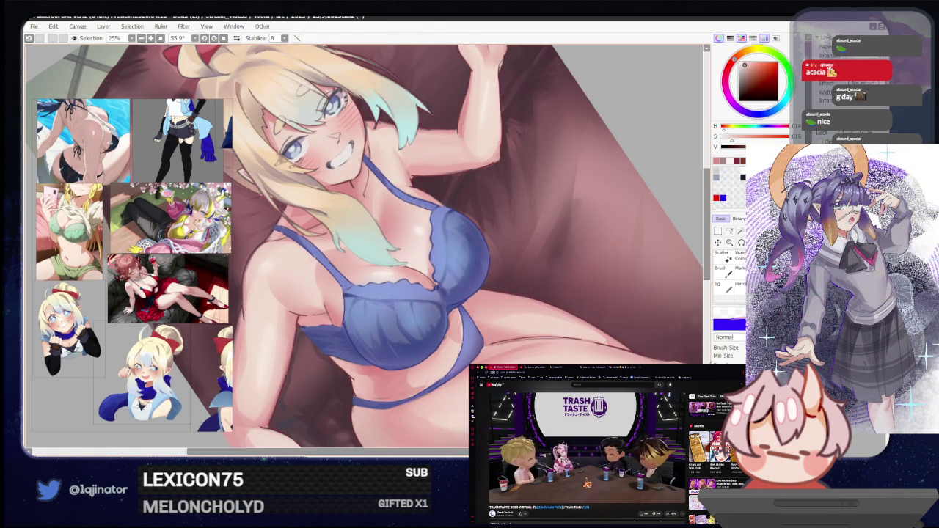
{"action": "key", "text": "ctrl+z"}
{"action": "key", "text": "ctrl+y"}
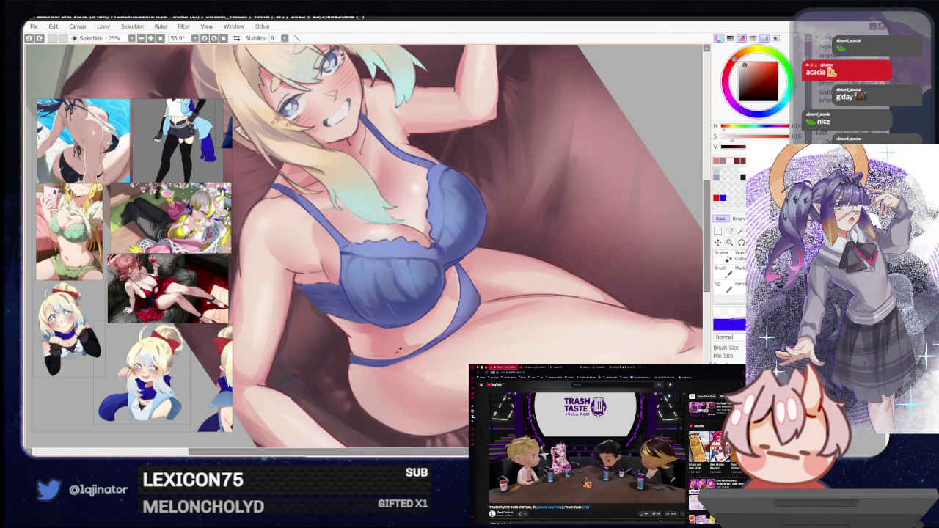
{"action": "left_click", "coordinate": [399, 350], "text": "alt"}
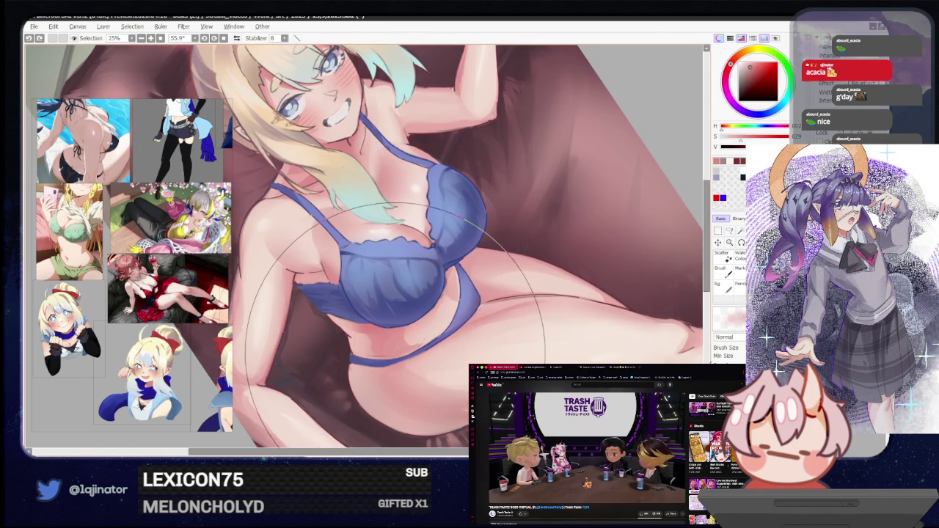
{"action": "left_click", "coordinate": [368, 349], "text": "alt"}
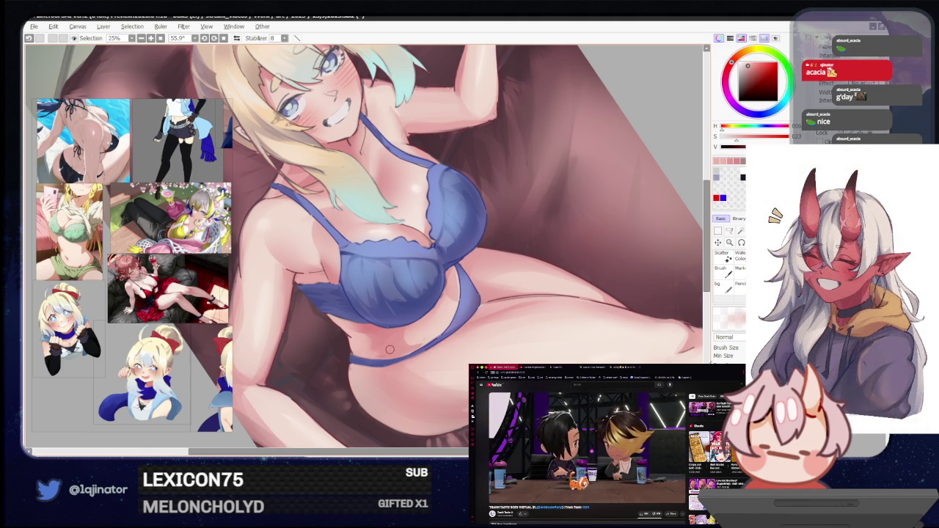
{"action": "left_click", "coordinate": [381, 342], "text": "alt"}
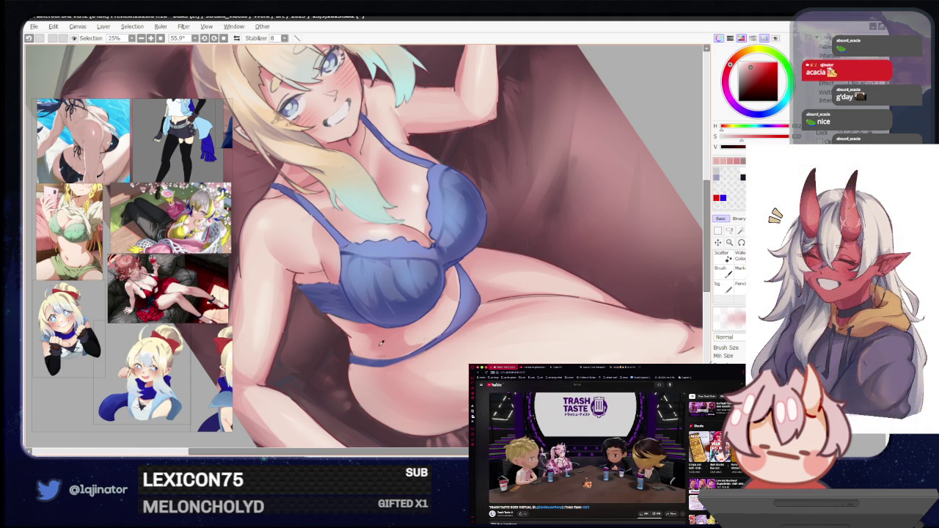
{"action": "left_click", "coordinate": [423, 336], "text": "alt"}
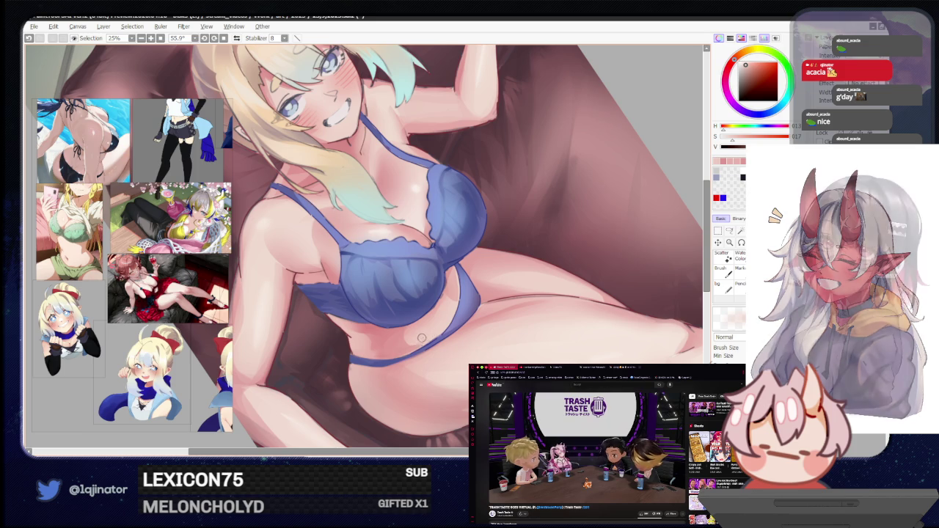
{"action": "key", "text": "ctrl+minus"}
{"action": "key", "text": "ctrl+minus"}
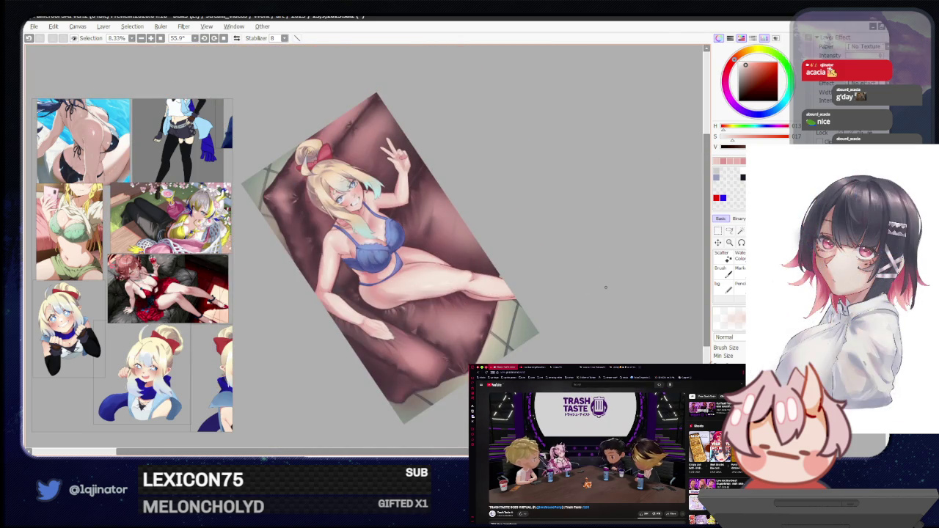
Pan and rotate the canvas, zooming to 16.6% on the lower couch beside the hand
{"action": "left_click_drag", "start_coordinate": [534, 362], "coordinate": [538, 321]}
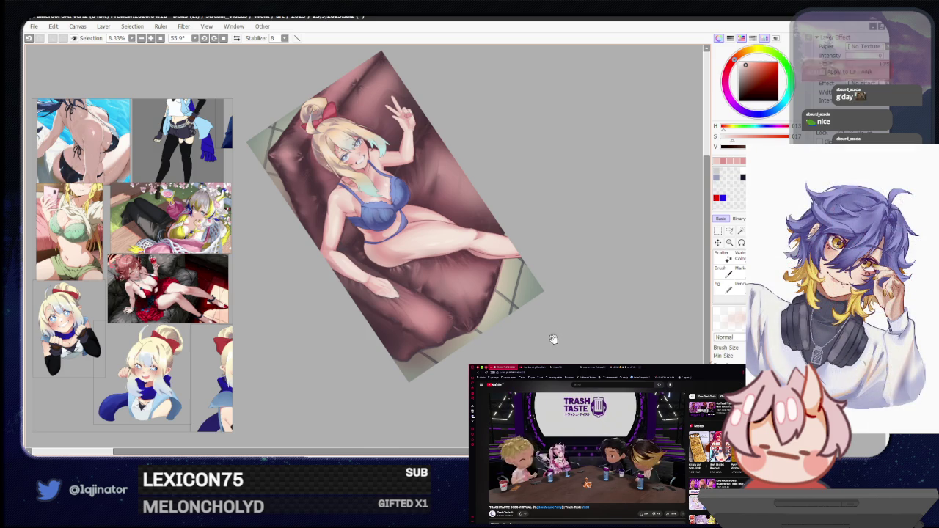
{"action": "mouse_move", "coordinate": [461, 367]}
{"action": "left_mouse_down"}
{"action": "mouse_move", "coordinate": [542, 295]}
{"action": "mouse_move", "coordinate": [558, 264]}
{"action": "left_mouse_up"}
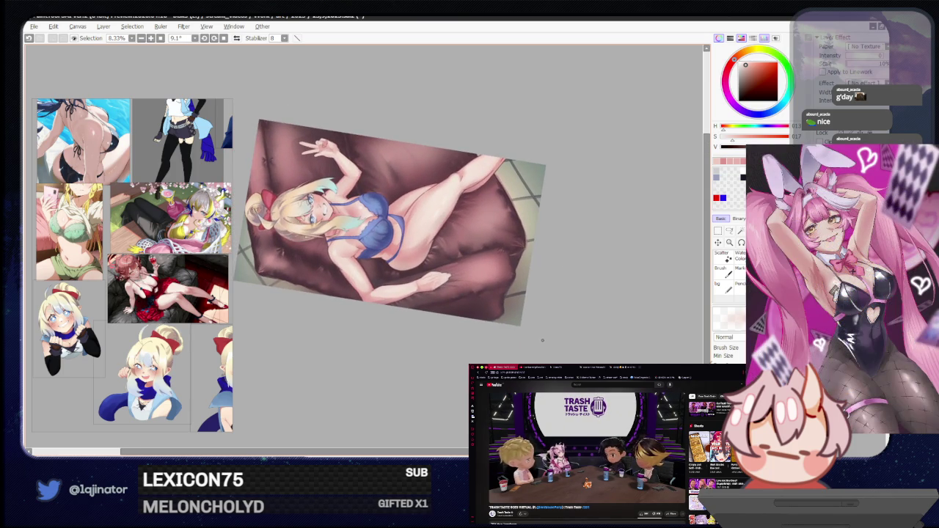
{"action": "scroll", "coordinate": [545, 340], "scroll_direction": "up", "scroll_amount": 1}
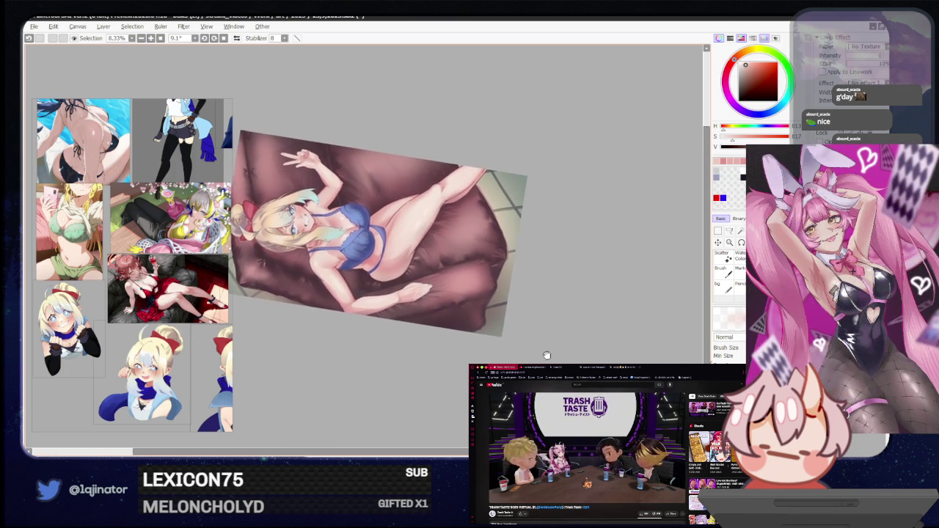
{"action": "scroll", "coordinate": [551, 293], "scroll_direction": "up", "scroll_amount": 1}
{"action": "scroll", "coordinate": [572, 305], "scroll_direction": "down", "scroll_amount": 1}
{"action": "scroll", "coordinate": [572, 305], "scroll_direction": "up", "scroll_amount": 1}
{"action": "left_click_drag", "start_coordinate": [589, 306], "coordinate": [521, 301]}
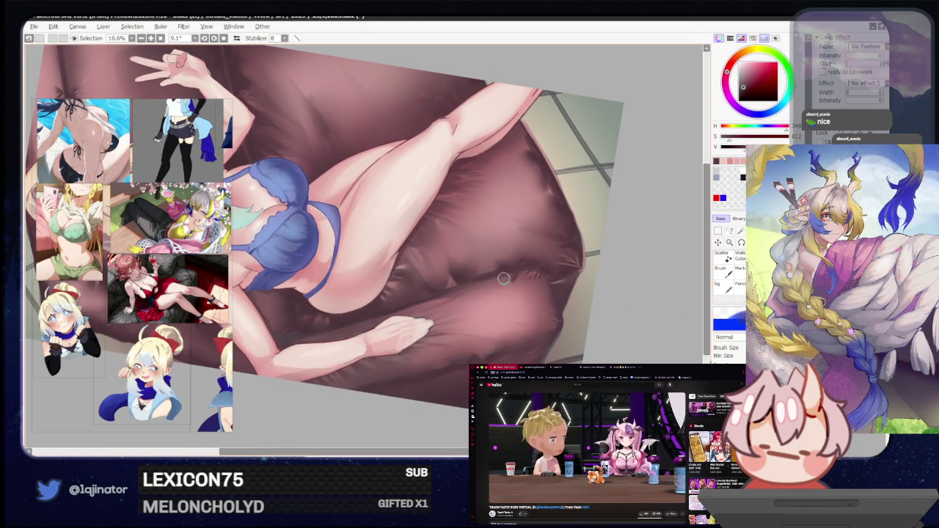
Paint a dark shading stroke on the couch fold, toggling between eraser and brush
{"action": "left_click_drag", "start_coordinate": [503, 277], "coordinate": [473, 290]}
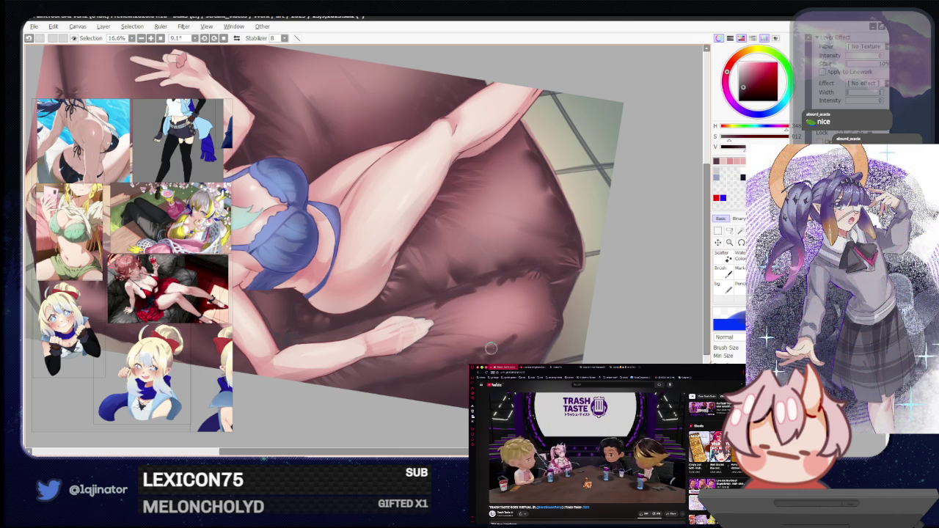
{"action": "key", "text": "e"}
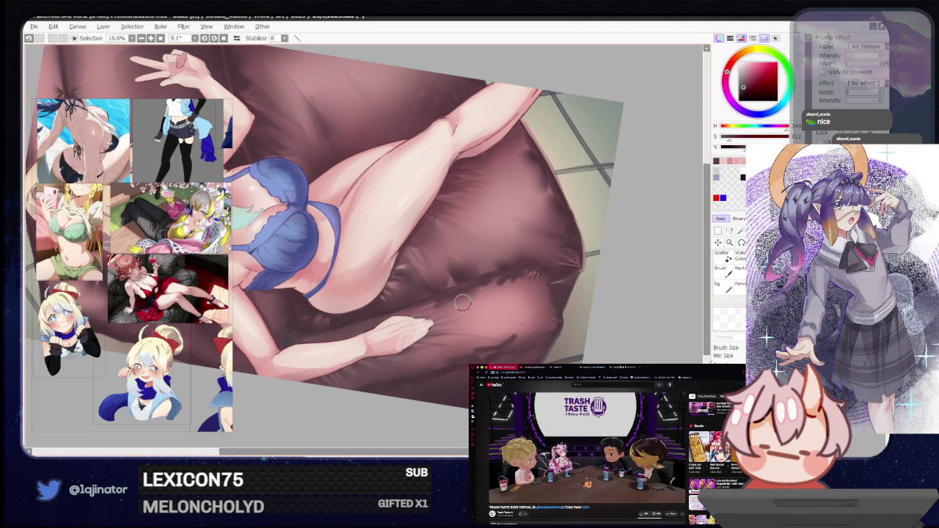
{"action": "key", "text": "b"}
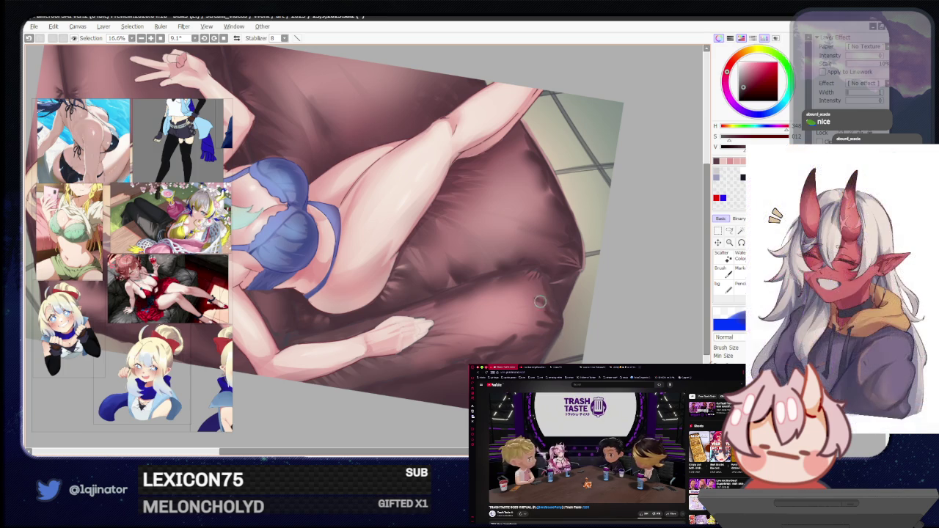
{"action": "key", "text": "e"}
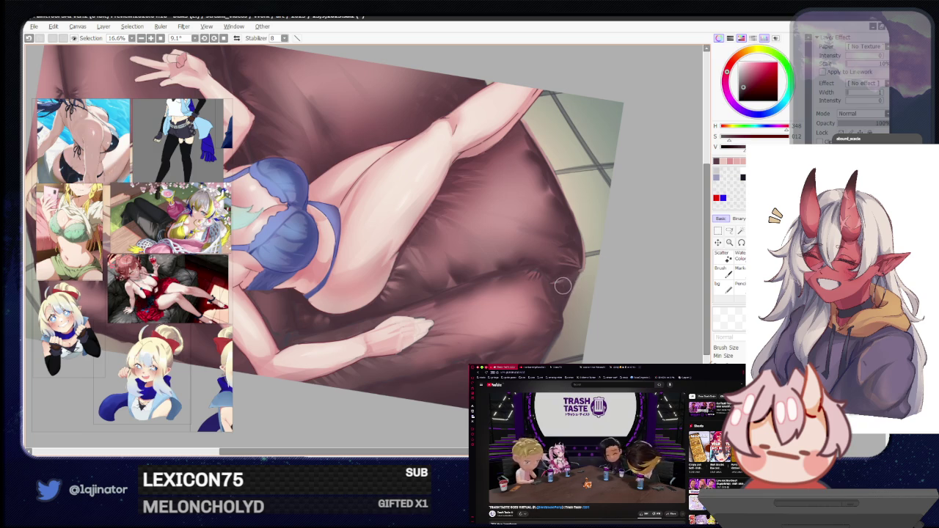
{"action": "scroll", "coordinate": [453, 280], "scroll_direction": "up", "scroll_amount": 1}
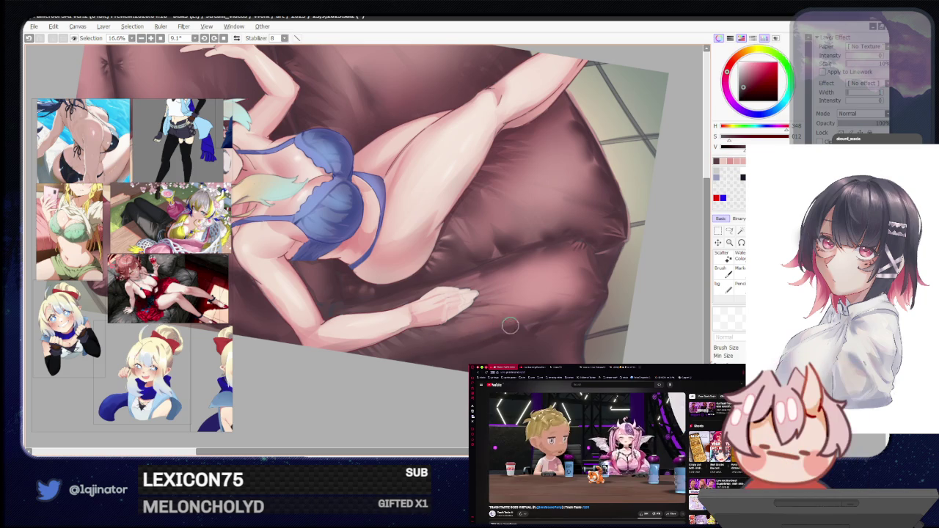
{"action": "scroll", "coordinate": [646, 286], "scroll_direction": "down", "scroll_amount": 2}
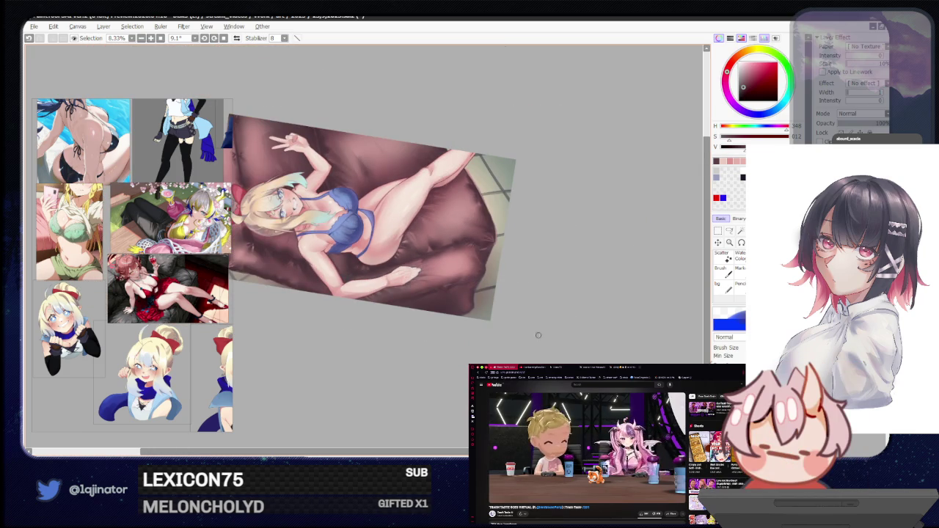
Reposition the view, pick a light skin tone, and save the painting with Ctrl+S
{"action": "left_click_drag", "start_coordinate": [541, 336], "coordinate": [525, 374]}
{"action": "mouse_move", "coordinate": [546, 292]}
{"action": "left_mouse_down"}
{"action": "mouse_move", "coordinate": [528, 353]}
{"action": "mouse_move", "coordinate": [531, 336]}
{"action": "left_mouse_up"}
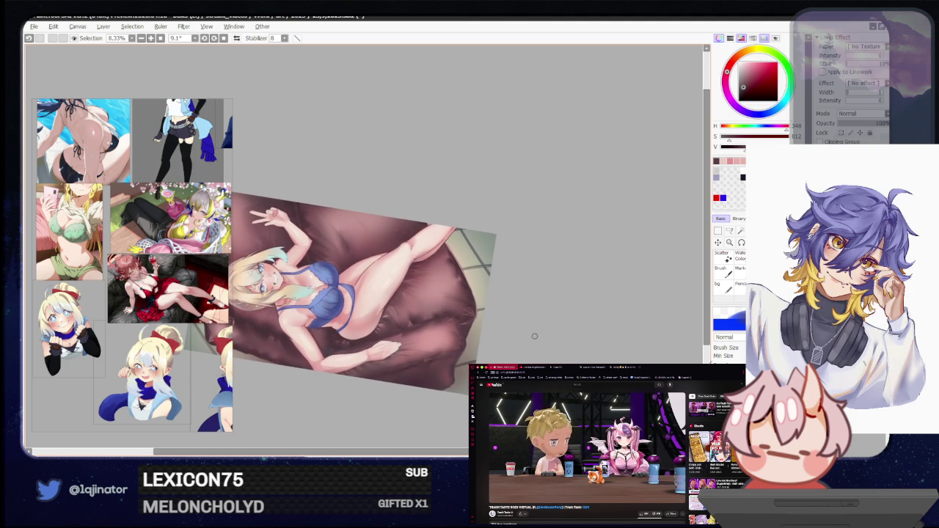
{"action": "scroll", "coordinate": [542, 334], "scroll_direction": "up", "scroll_amount": 1}
{"action": "mouse_move", "coordinate": [541, 336]}
{"action": "left_mouse_down"}
{"action": "mouse_move", "coordinate": [533, 321]}
{"action": "mouse_move", "coordinate": [549, 335]}
{"action": "left_mouse_up"}
{"action": "left_click", "coordinate": [407, 254], "text": "alt"}
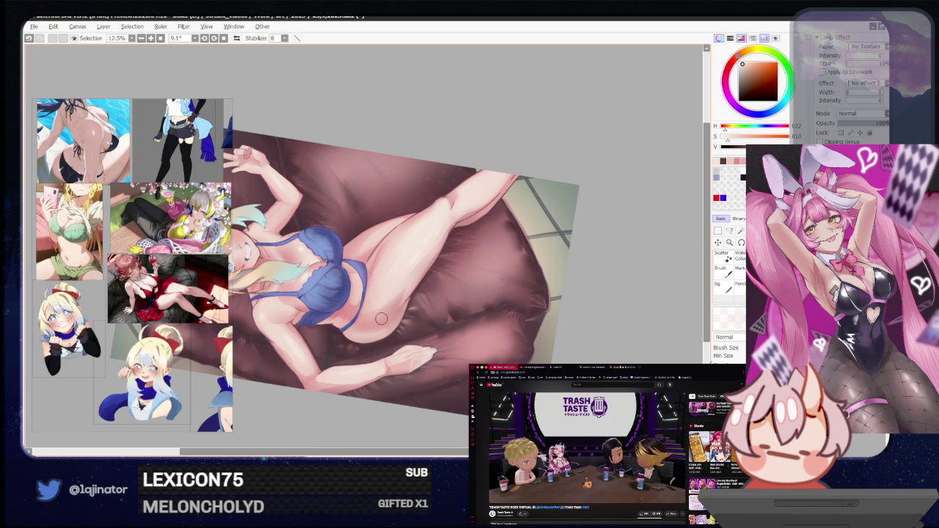
{"action": "key", "text": "ctrl+s"}
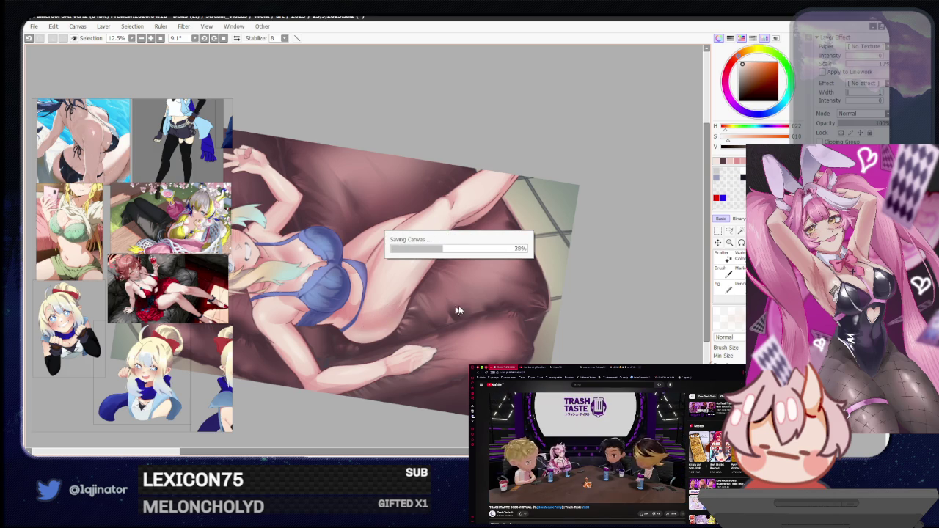
Reset the canvas rotation to 0° so the whole image is upright
{"action": "left_click_drag", "start_coordinate": [440, 308], "coordinate": [497, 319]}
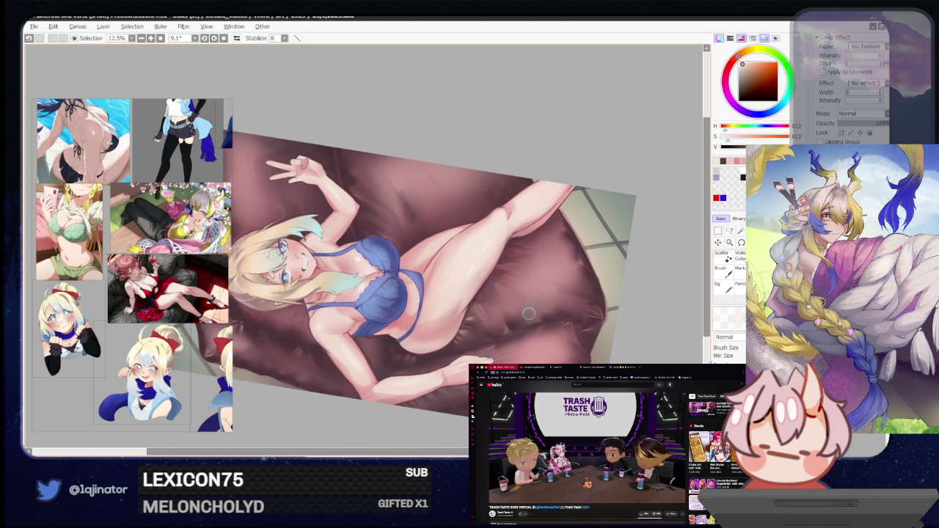
{"action": "key", "text": "Home"}
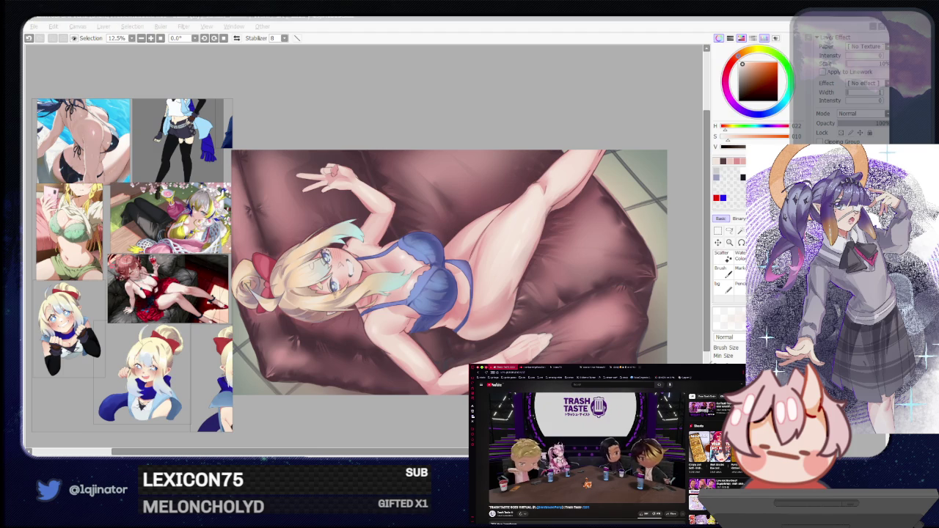
{"action": "key", "text": "alt+Tab"}
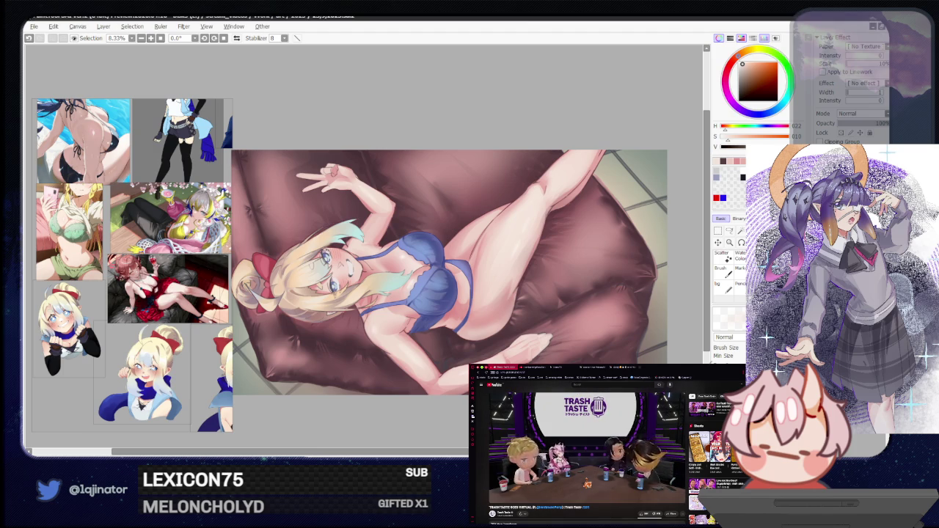